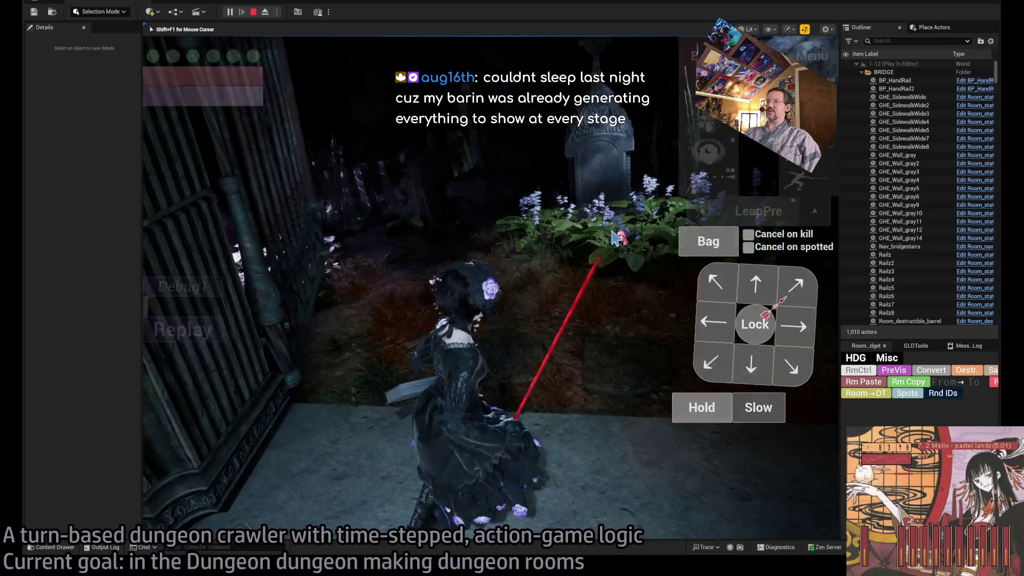
Step: Queue up-left and forward moves on the arrow pad and run each turn through the graveyard
click(731, 273)
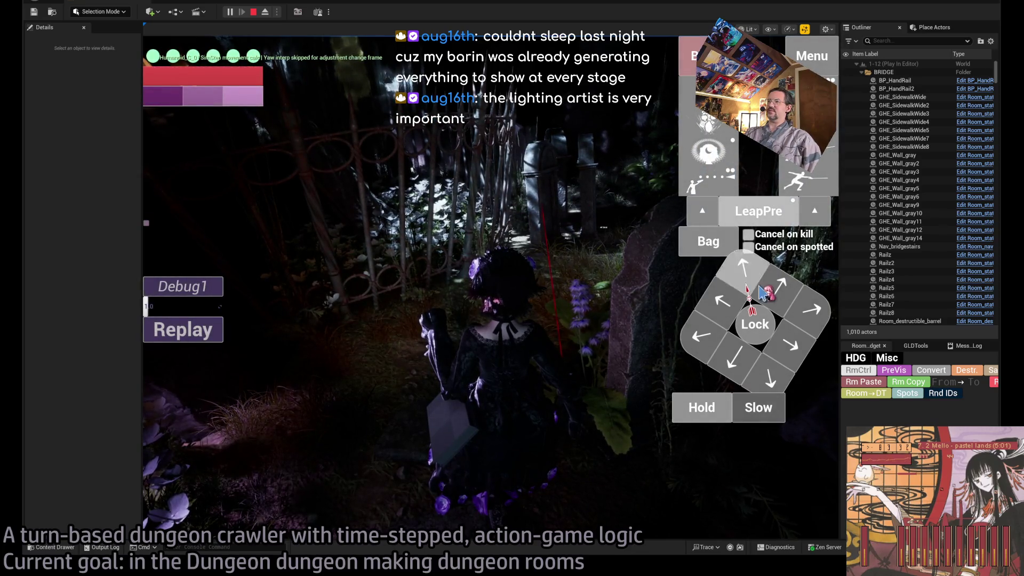
click(745, 275)
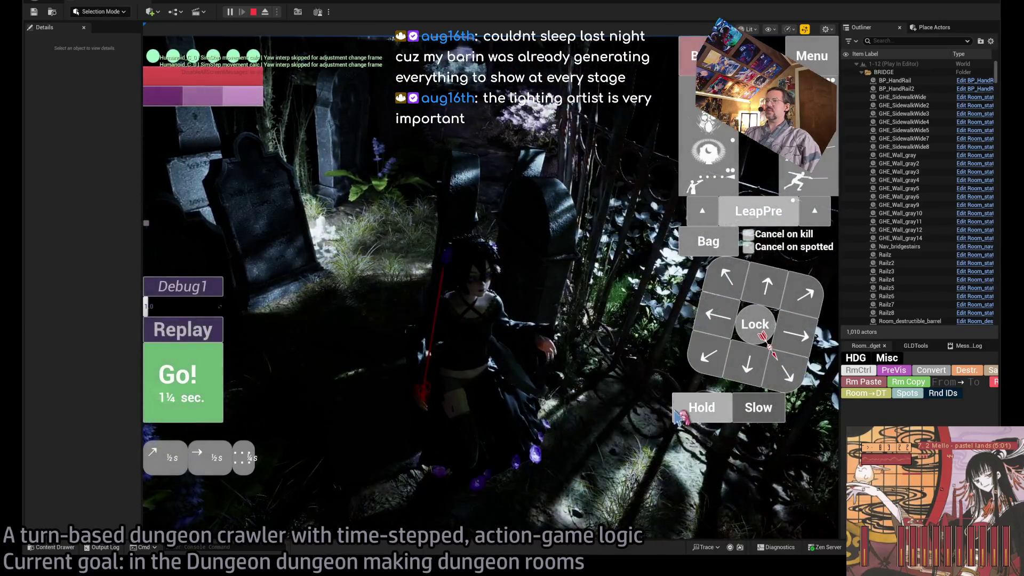
click(212, 388)
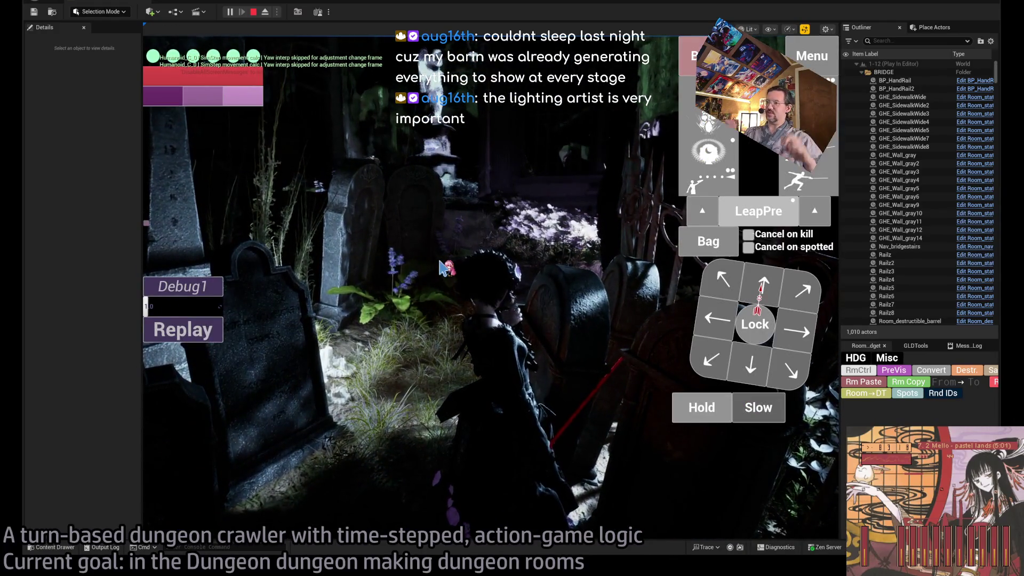
click(752, 276)
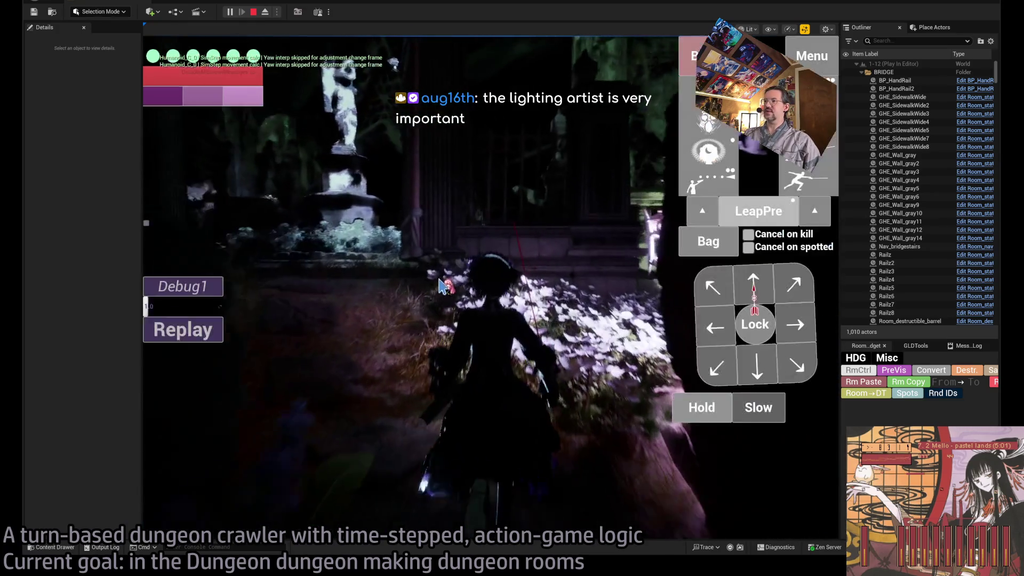
click(730, 288)
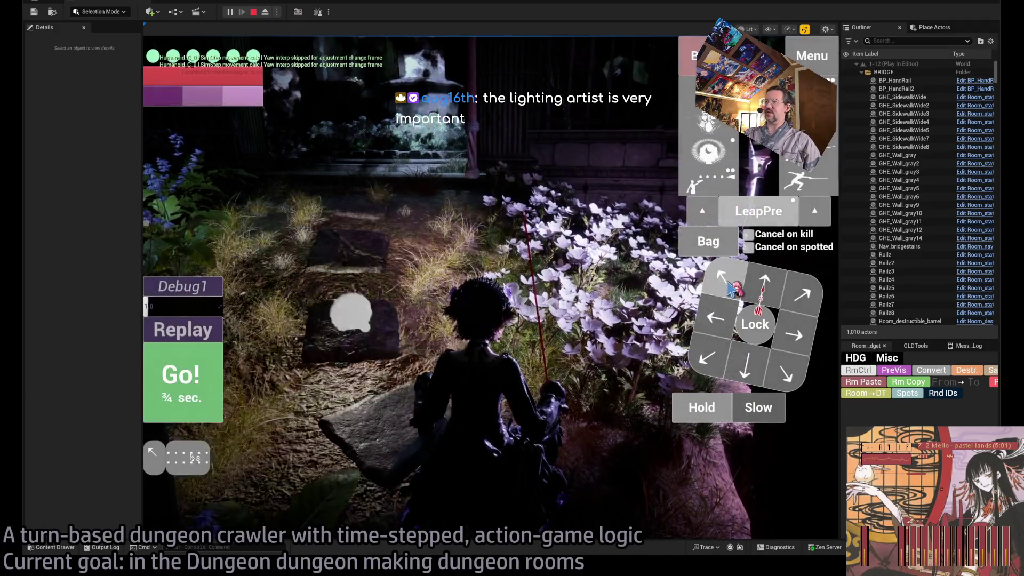
click(769, 291)
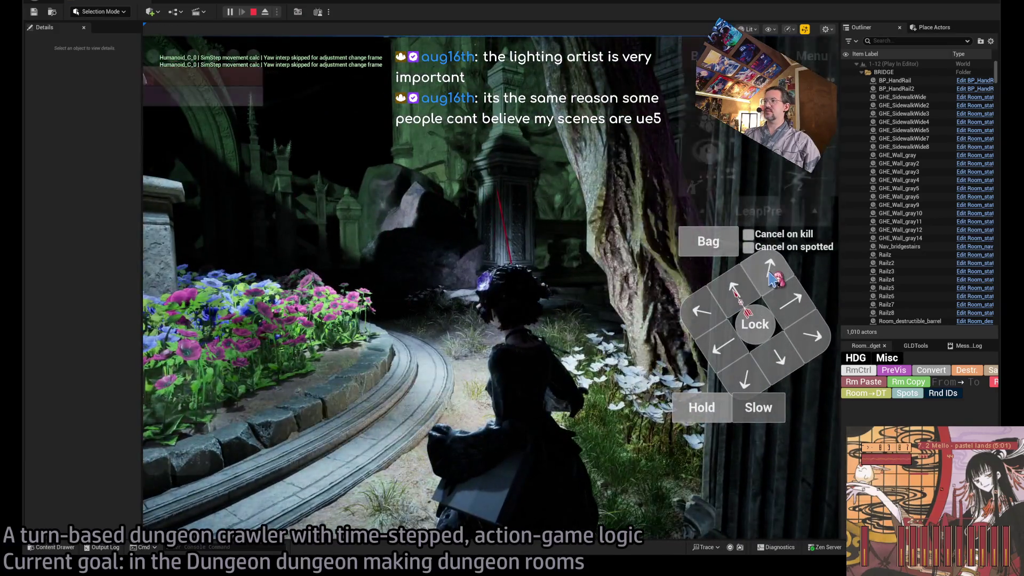
click(770, 274)
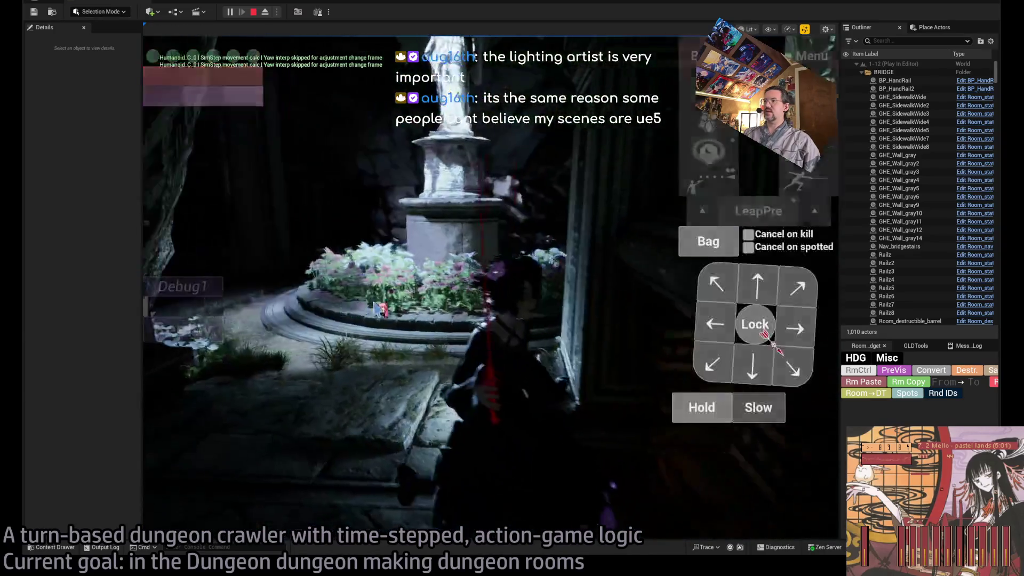
Step: Queue down-left and backward moves, execute them, then step the character toward the statue
click(713, 365)
click(751, 371)
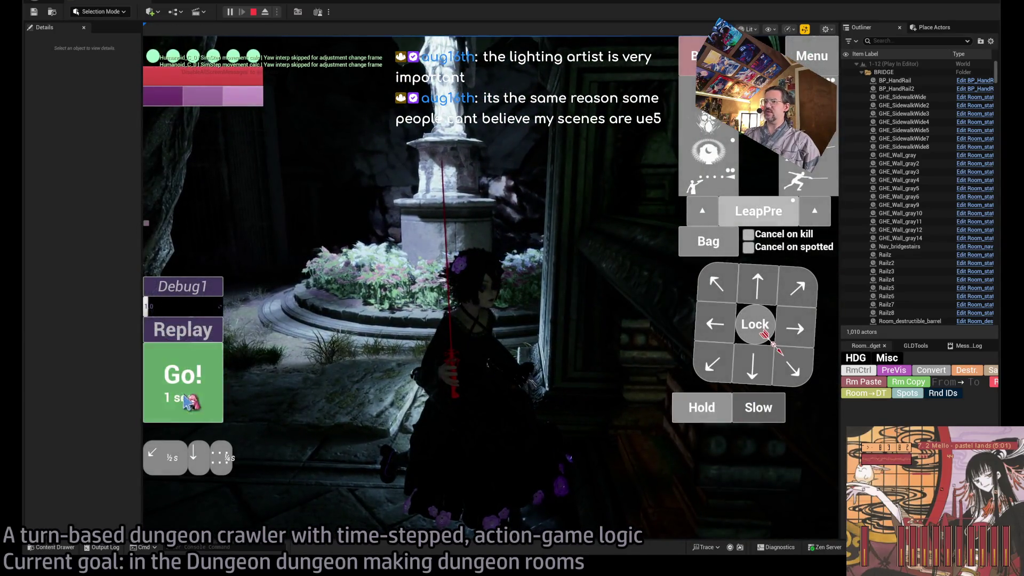
click(185, 401)
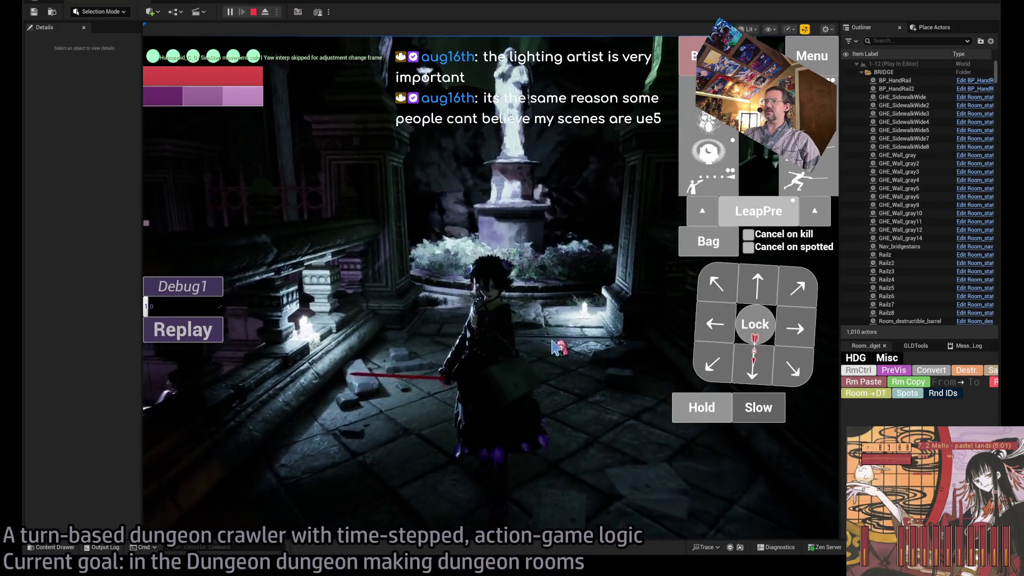
key(w)
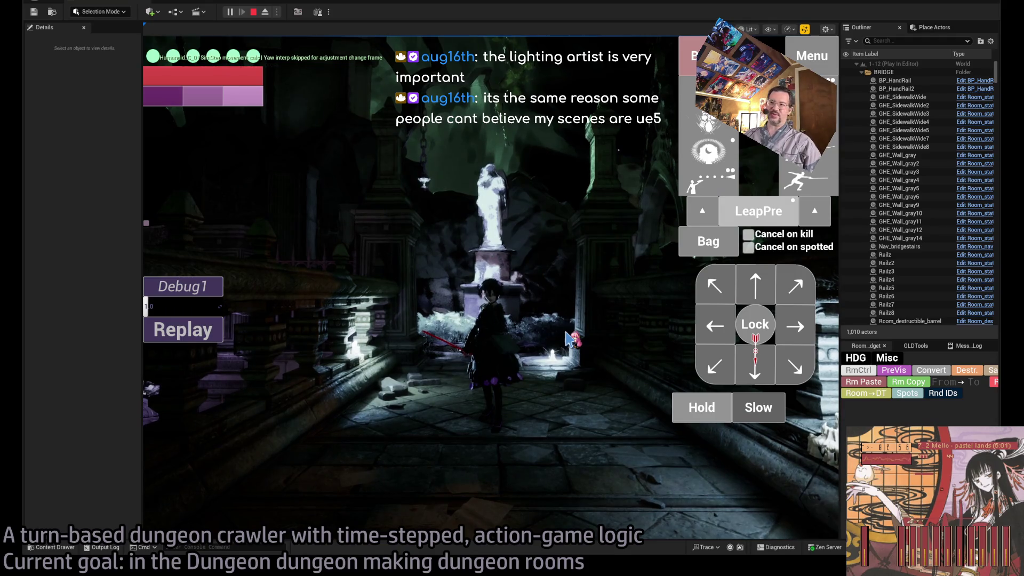
drag(839, 307, 854, 307)
Step: Step toward the statue, queue a left move, swing the camera around, then stop the playtest
key(w)
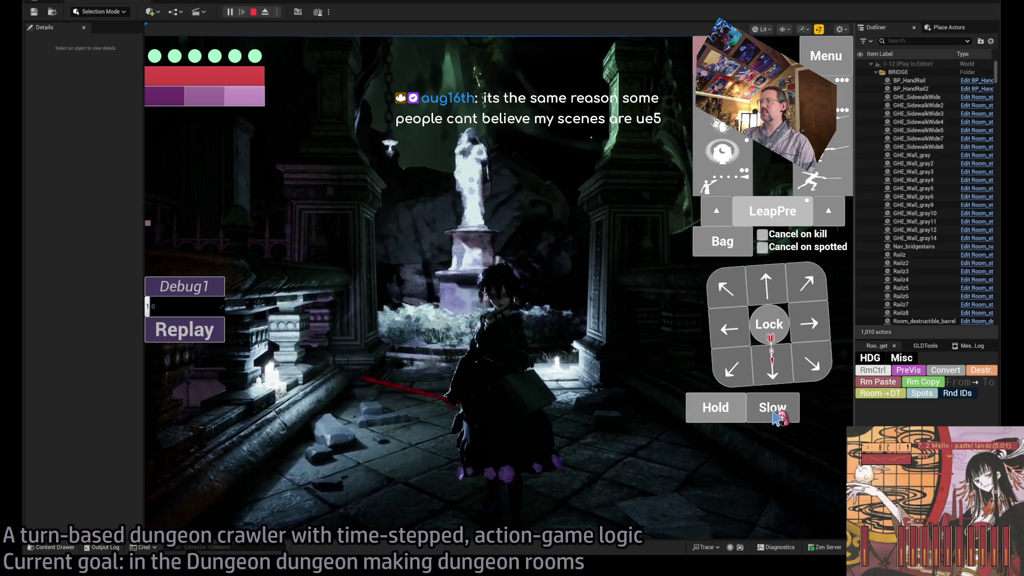
key(Left)
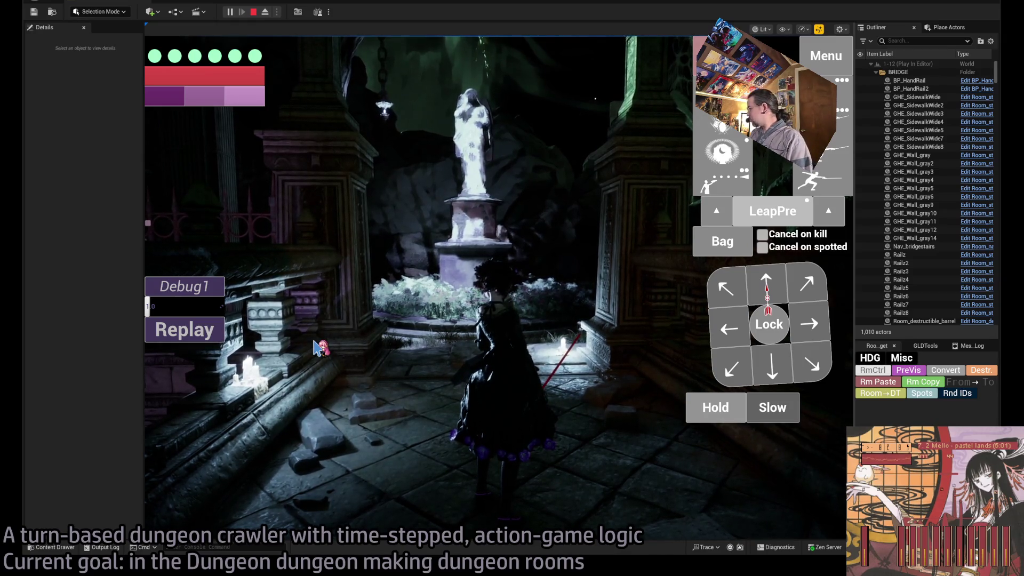
drag(319, 347, 558, 272)
key(Escape)
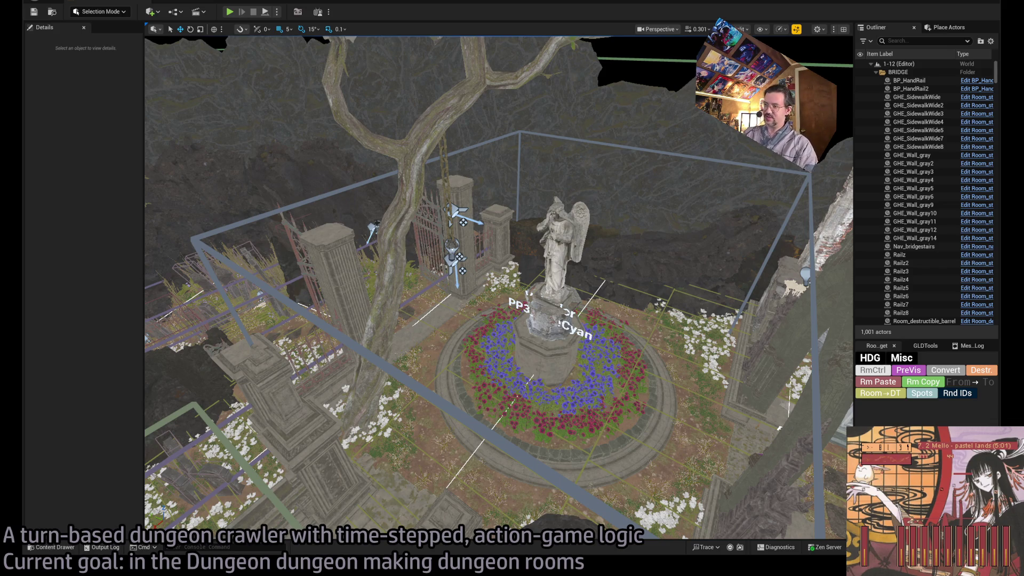
Step: Fly the editor view past the angel statue to the pillars and select SM_Base_20
key(w)
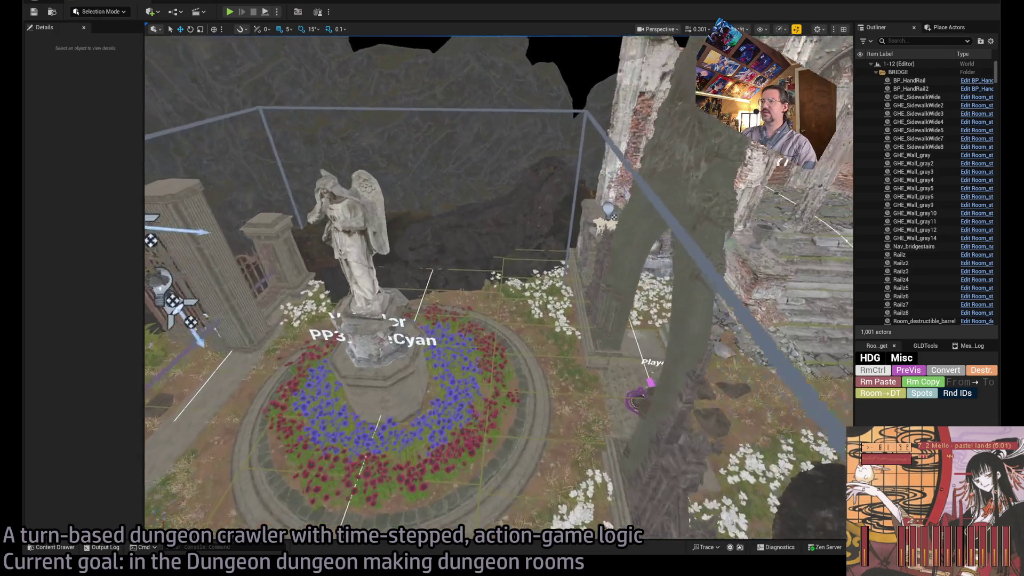
key(w)
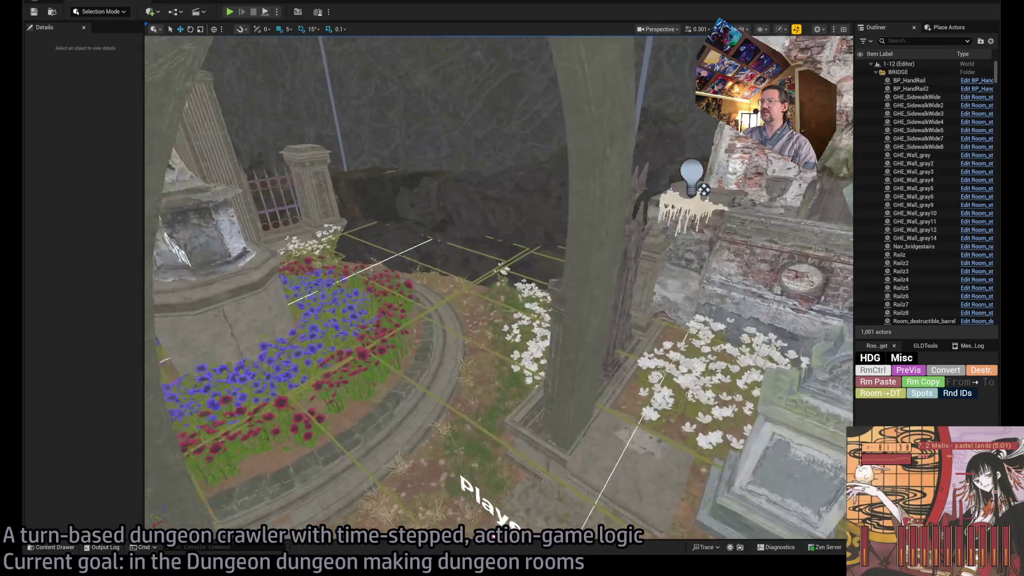
key(s)
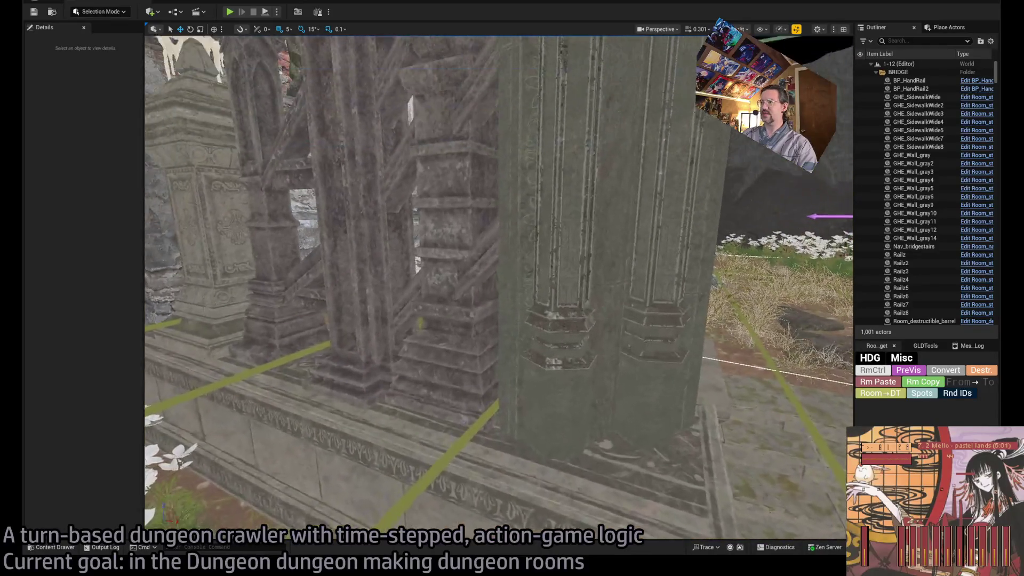
key(w)
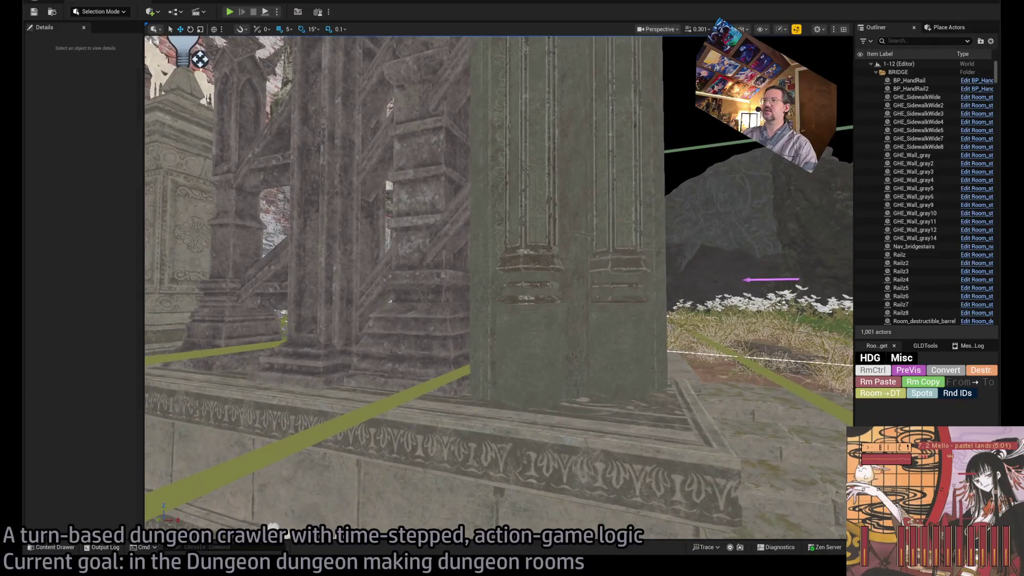
click(551, 406)
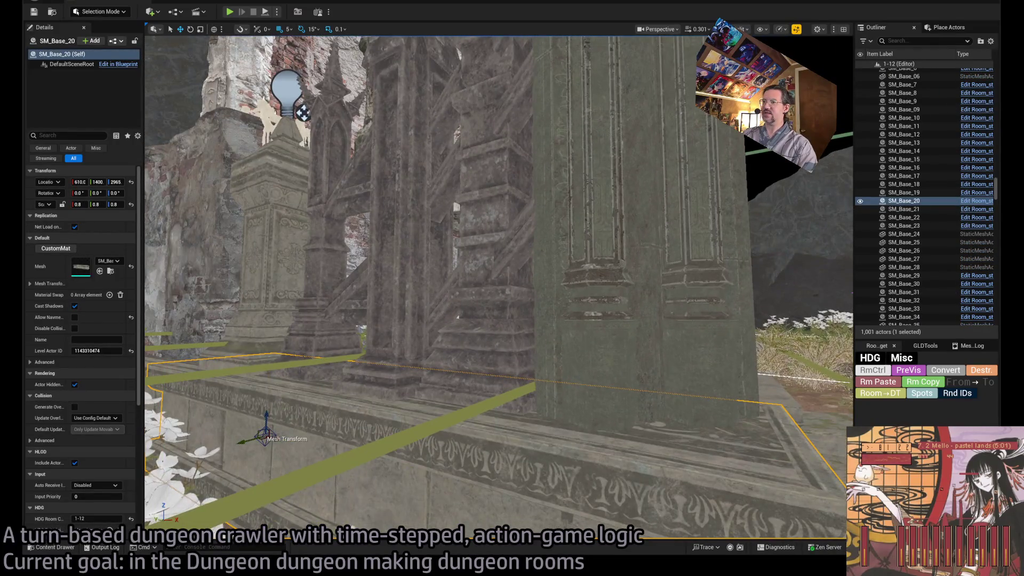
Step: Fly over the chapel arches and gravestones, then start a new playtest with Alt+P
key(w)
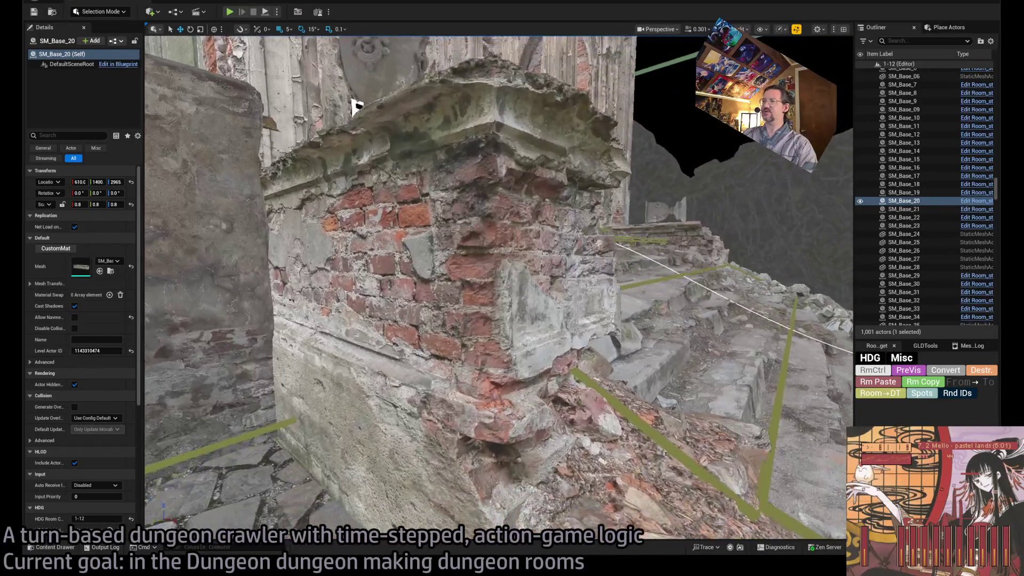
key(s)
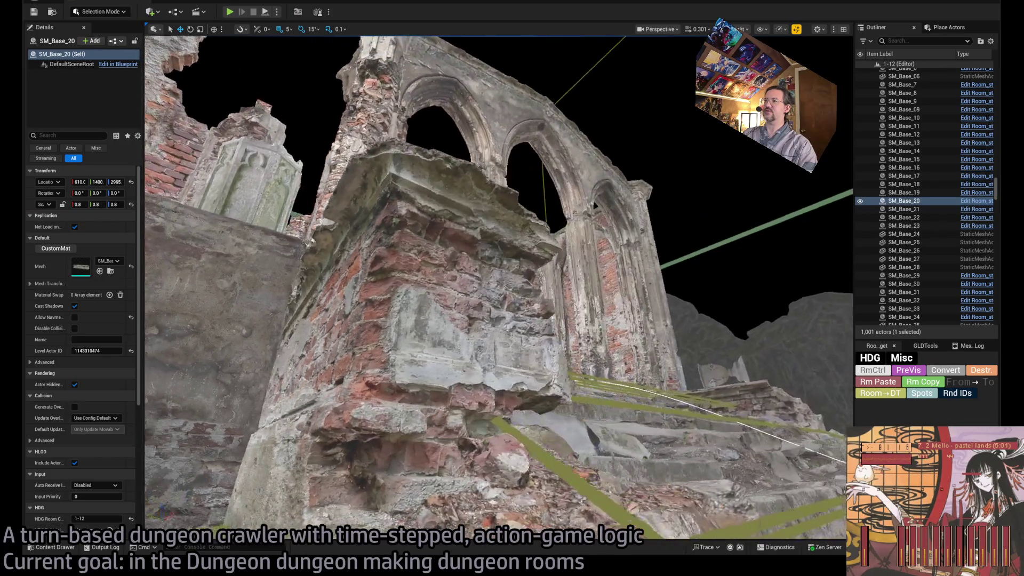
key(s)
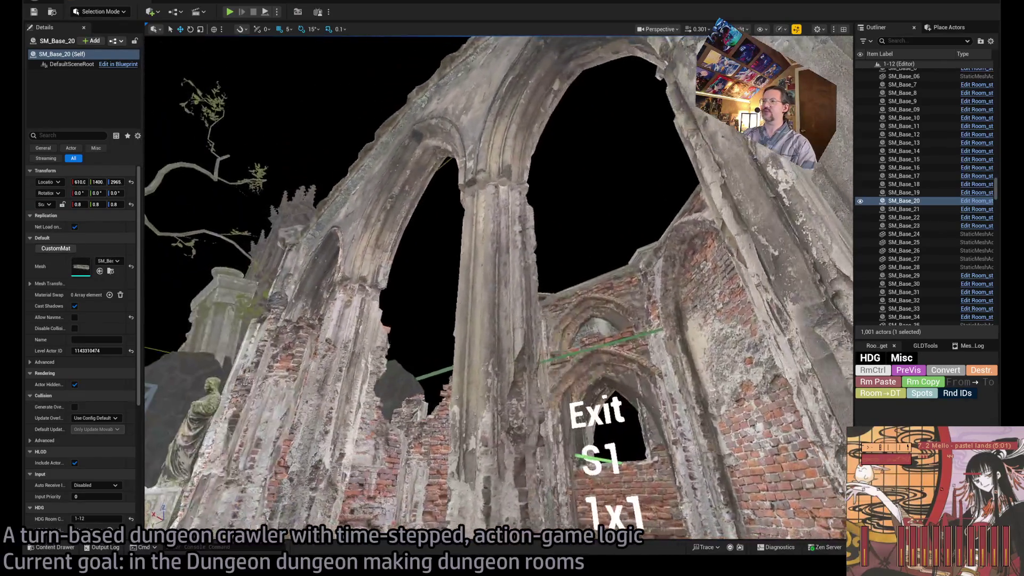
key(w)
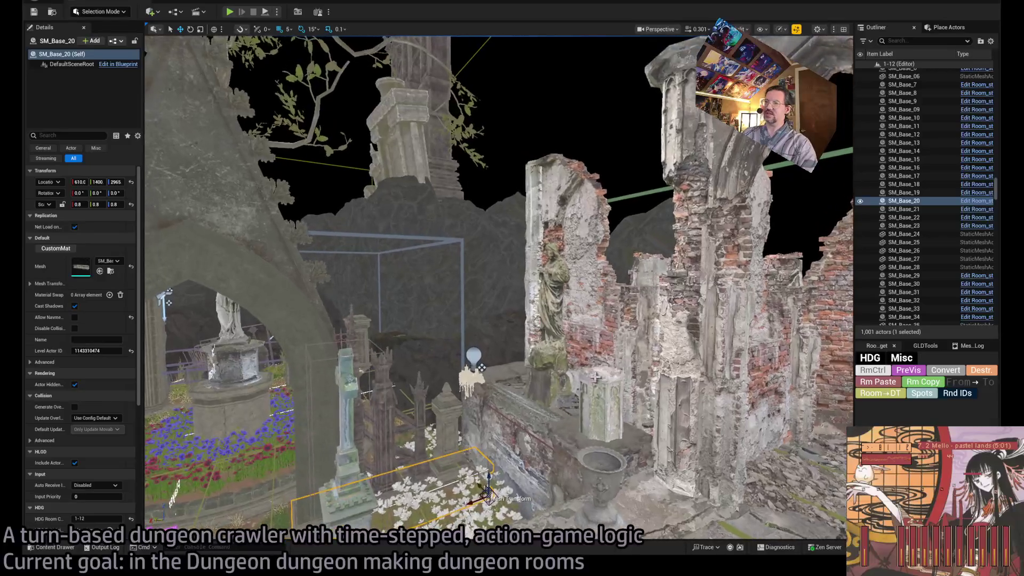
key(a)
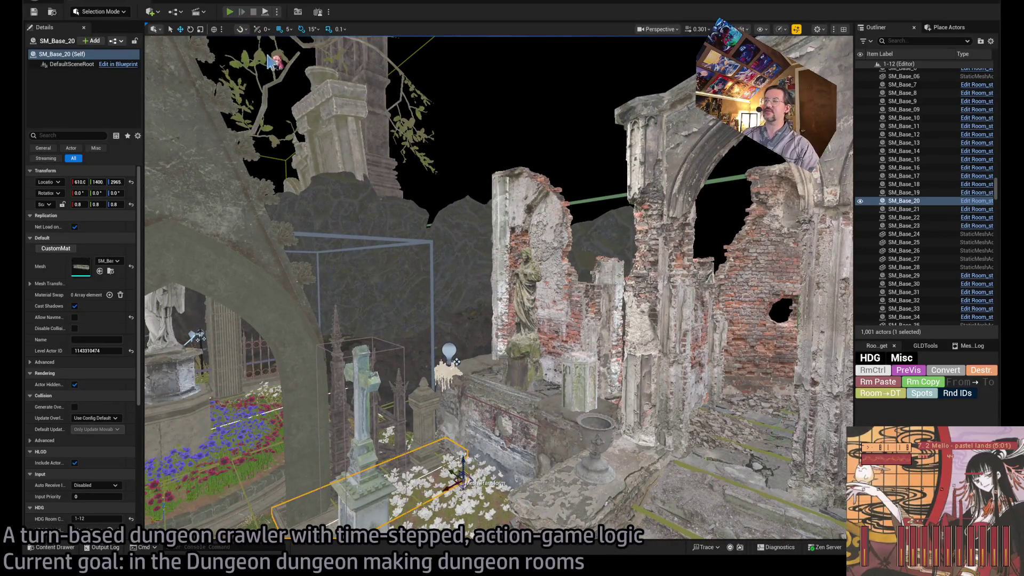
key(alt+p)
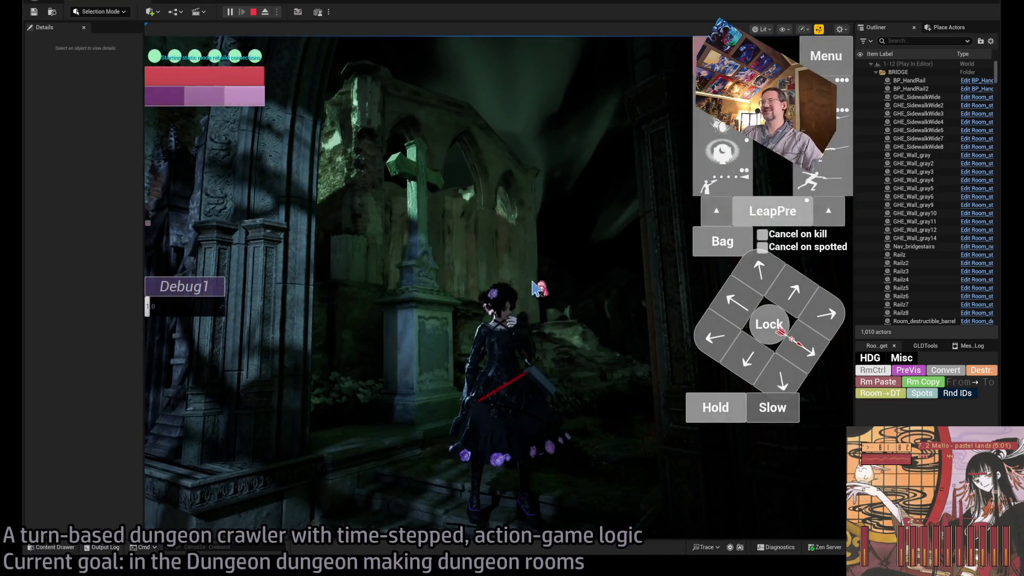
Step: Run a wait turn and an up-left move to reach the statue, then stop the playtest
click(715, 407)
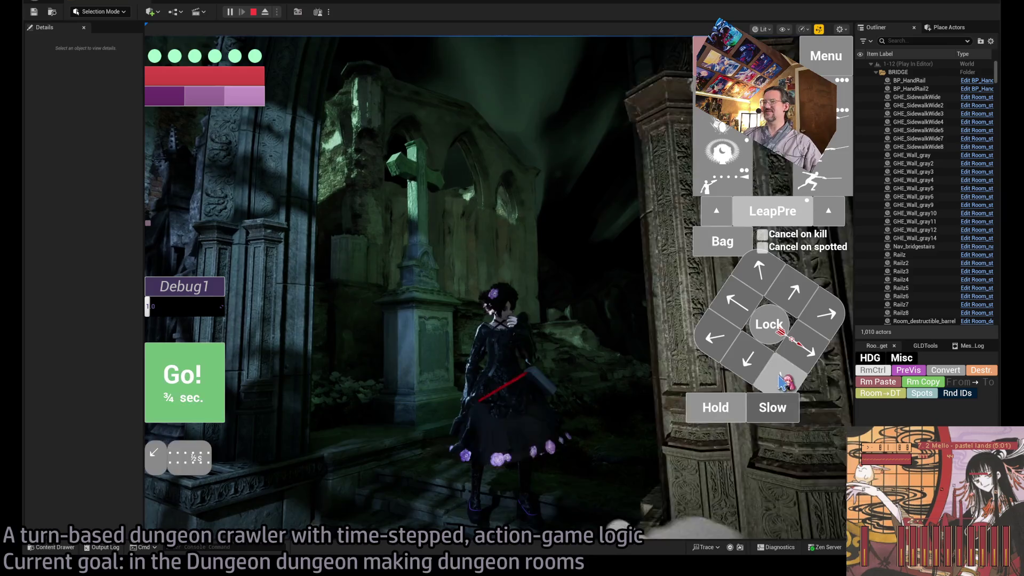
click(221, 393)
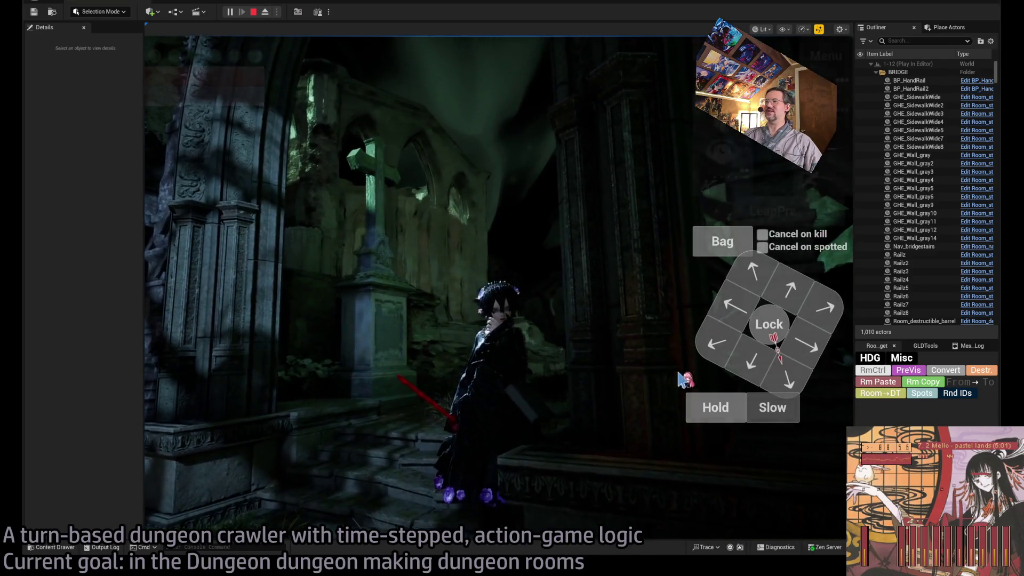
click(754, 273)
click(208, 384)
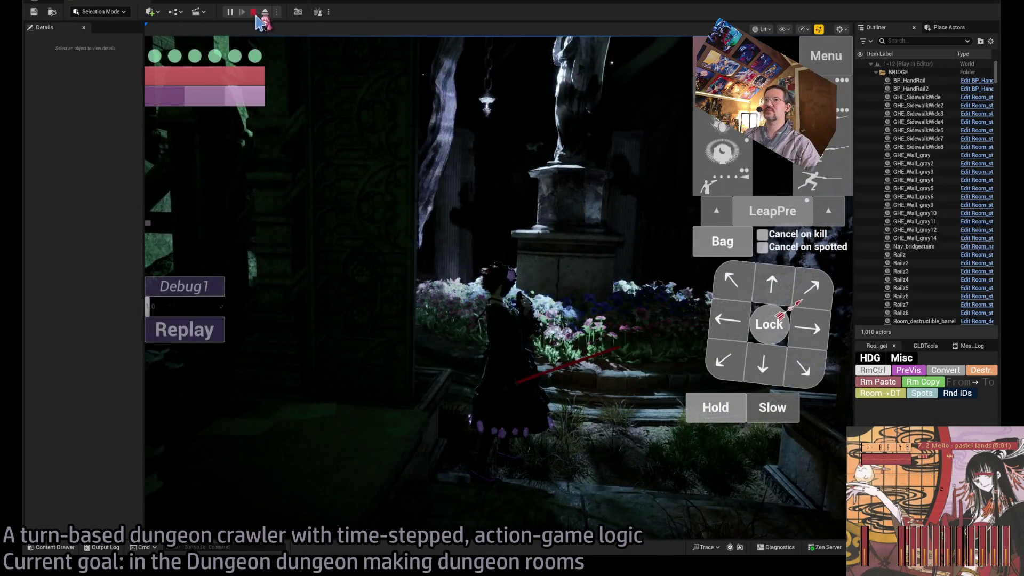
key(Escape)
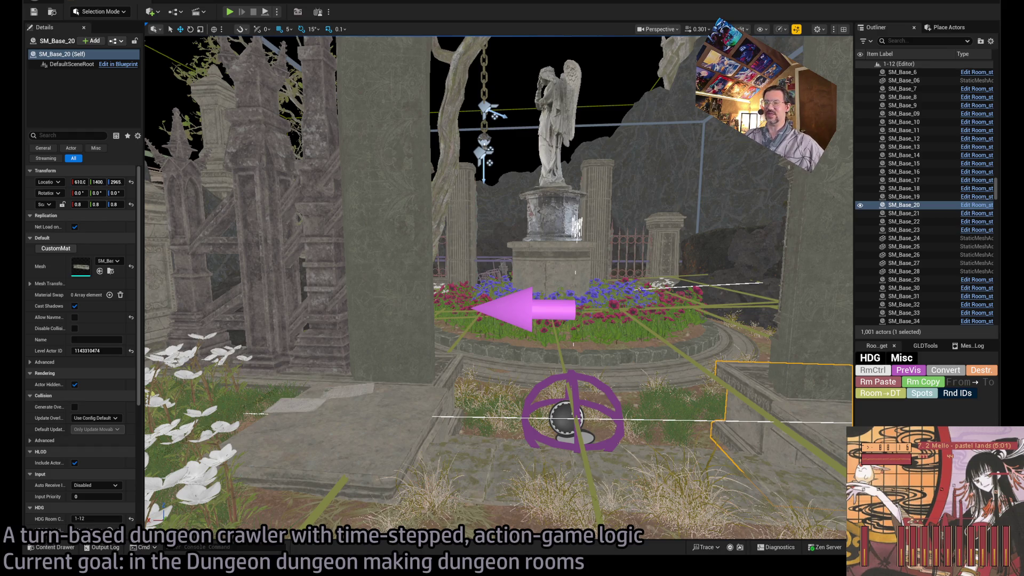
key(s)
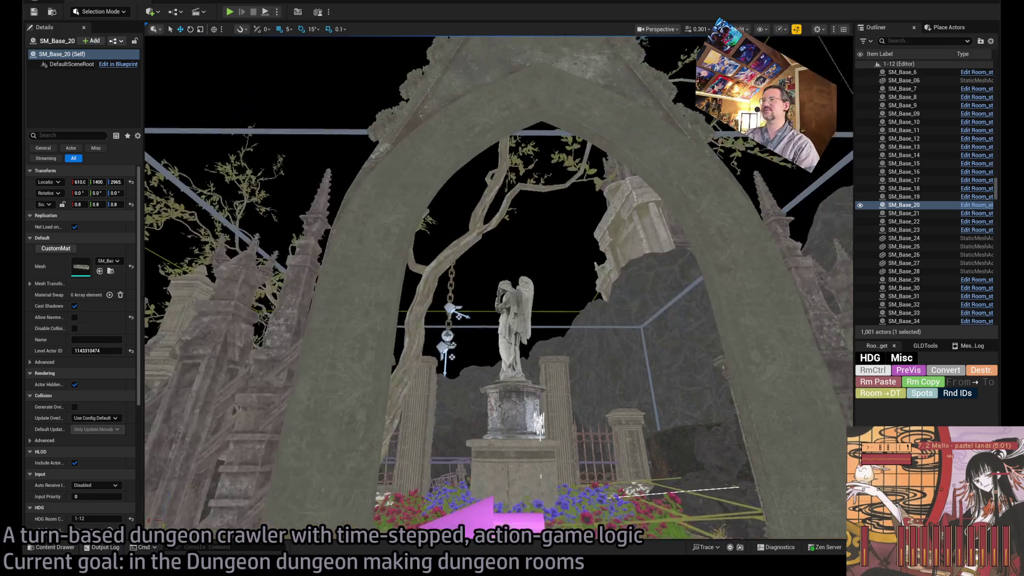
key(w)
key(s)
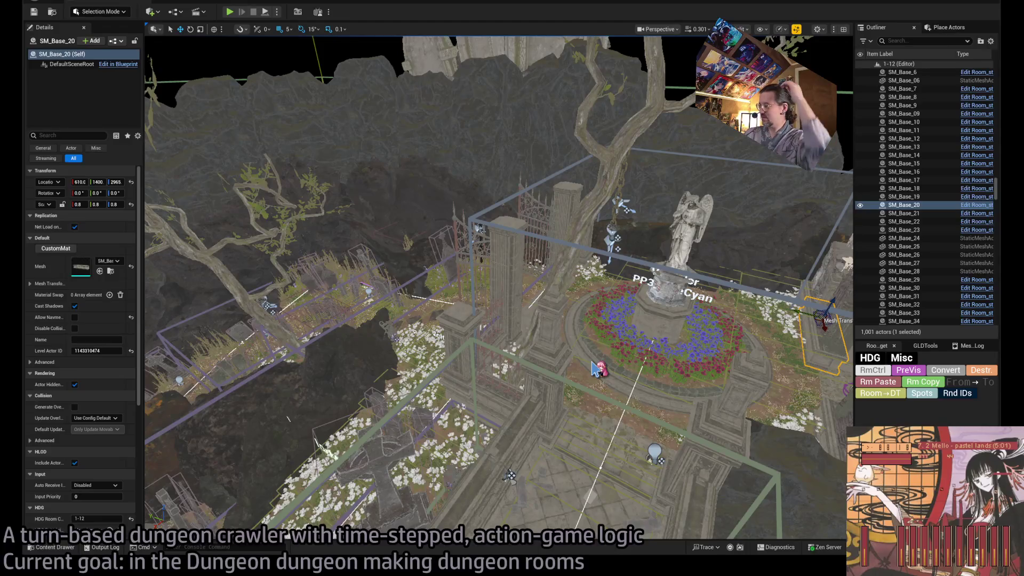
drag(594, 368, 592, 361)
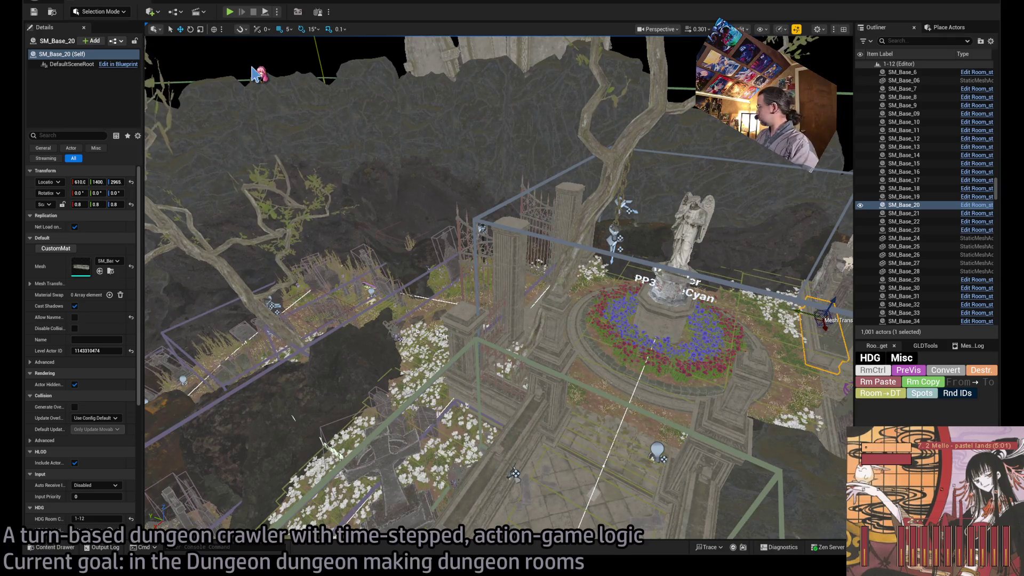
drag(255, 73, 255, 73)
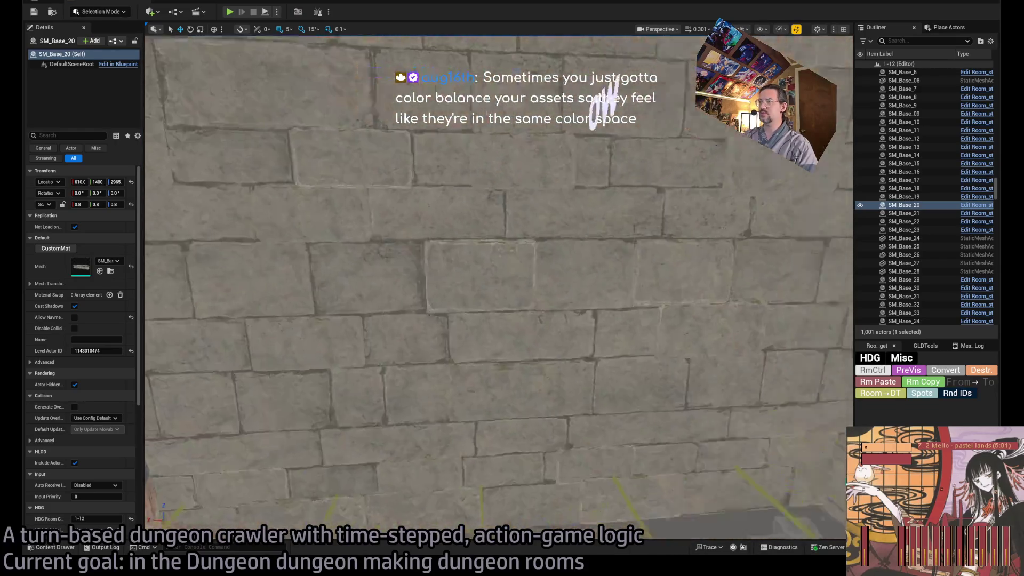
key(f)
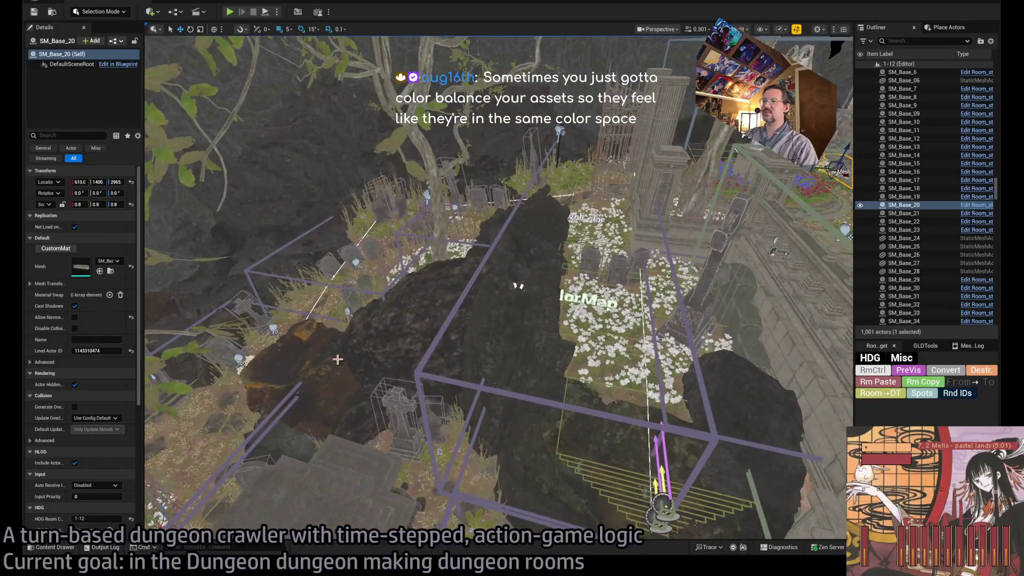
click(520, 288)
key(f)
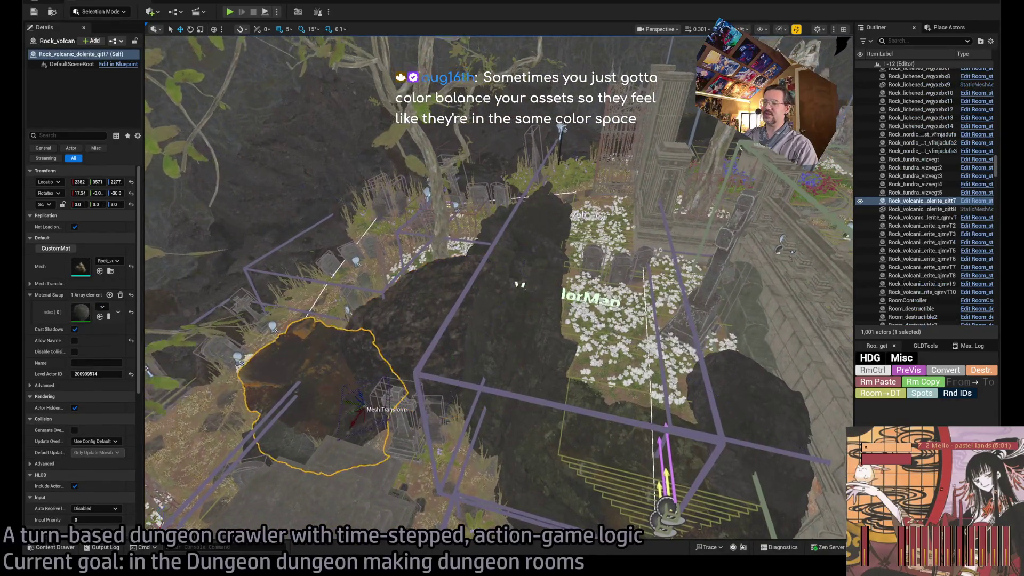
click(523, 279)
key(f)
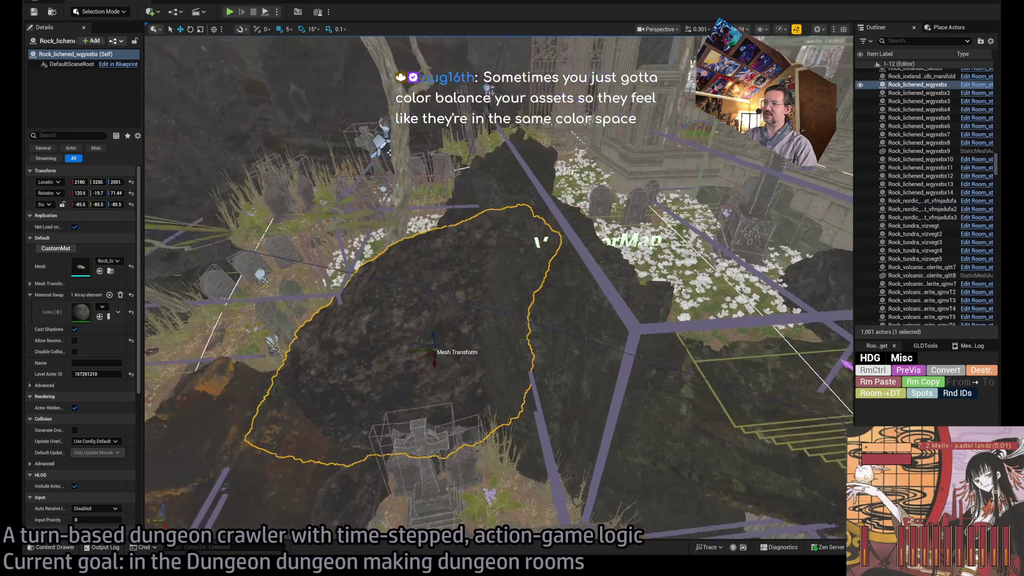
key(Down)
click(442, 249)
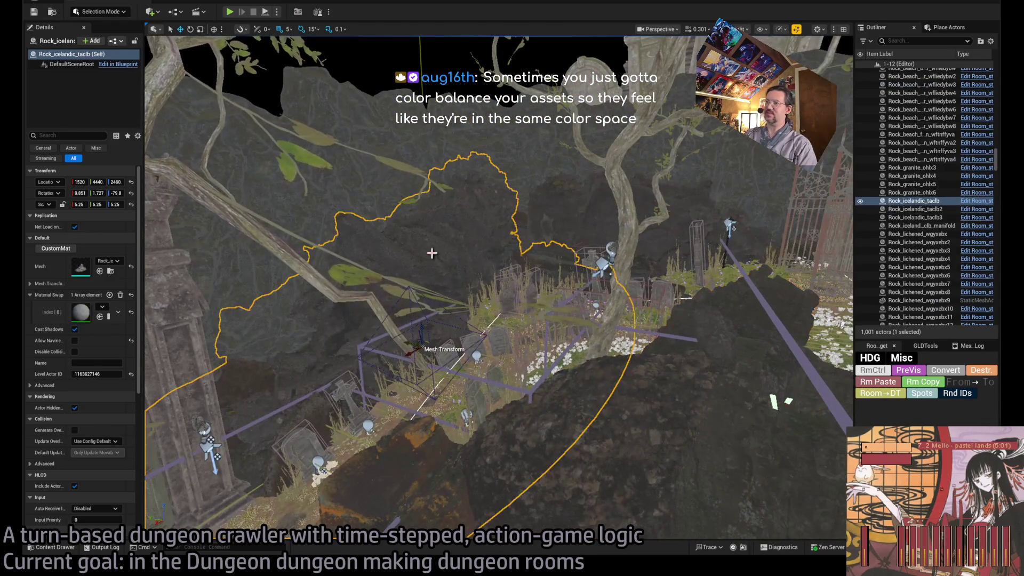
click(571, 239)
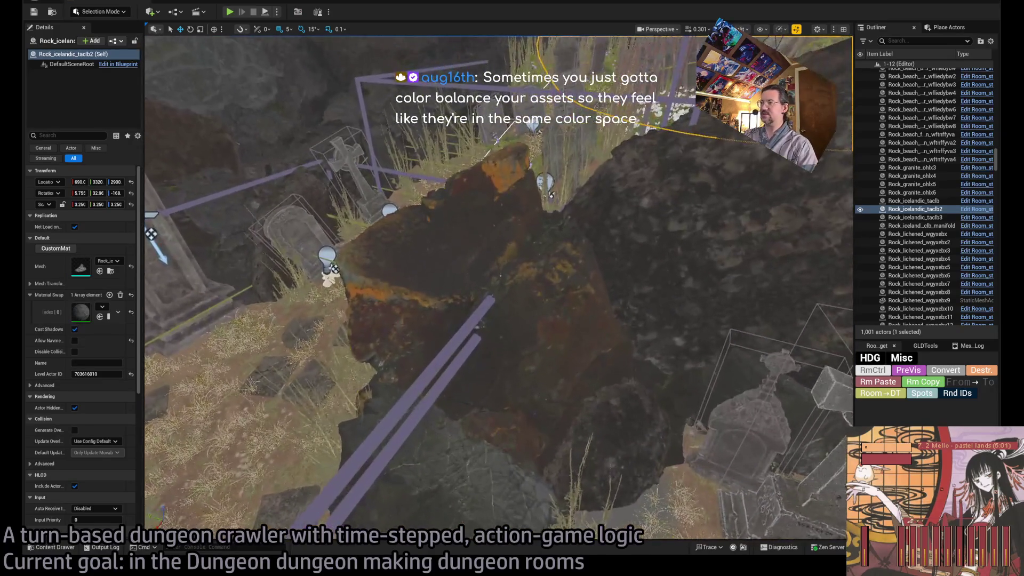
click(462, 320)
click(120, 295)
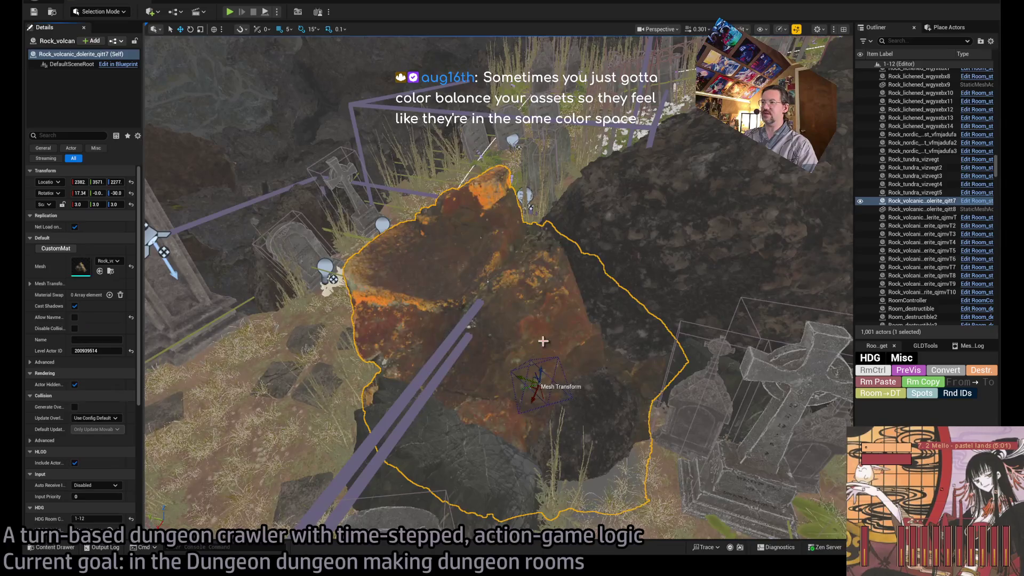
scroll(548, 343, up, 2)
key(ctrl+z)
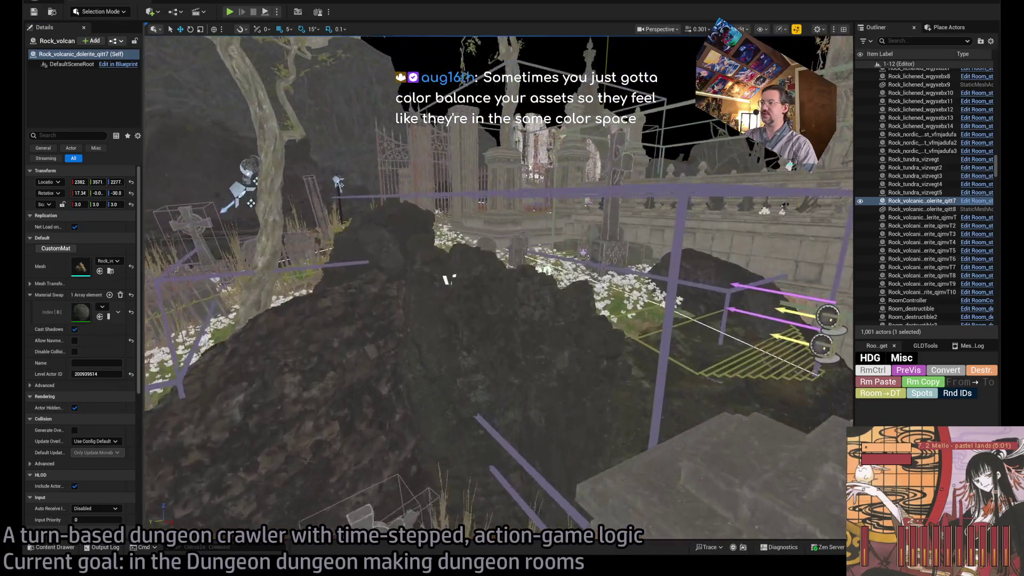
drag(338, 183, 500, 410)
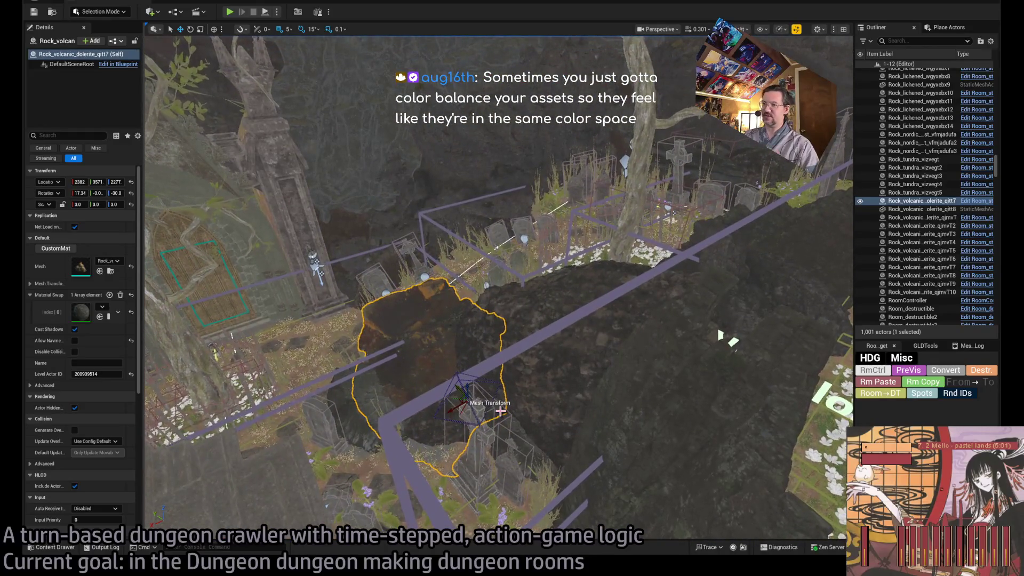
mouse_move(467, 419)
mouse_down()
mouse_move(430, 245)
mouse_move(478, 412)
mouse_up()
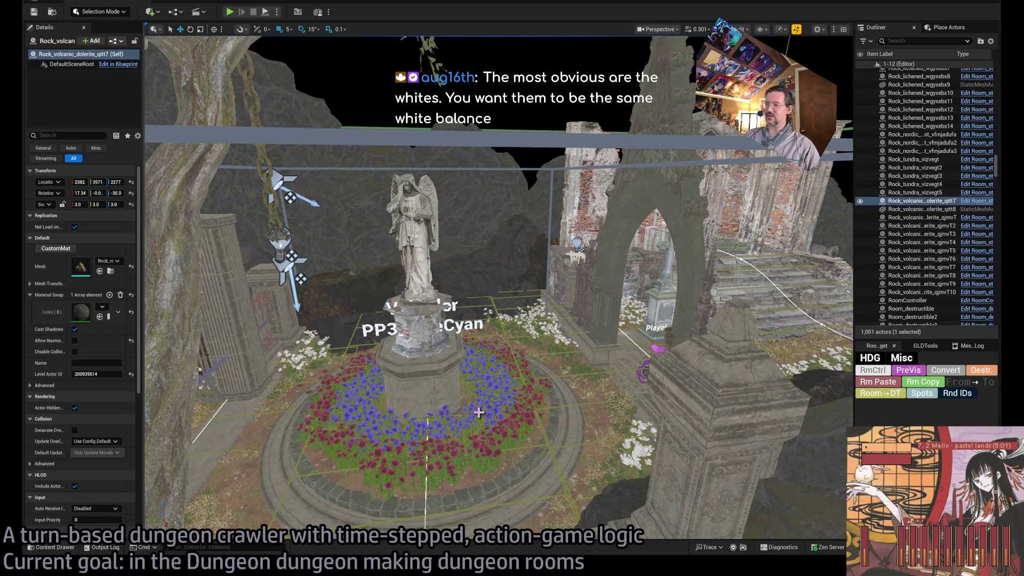
mouse_move(486, 424)
mouse_down()
mouse_move(493, 342)
mouse_move(469, 352)
mouse_move(541, 394)
mouse_up()
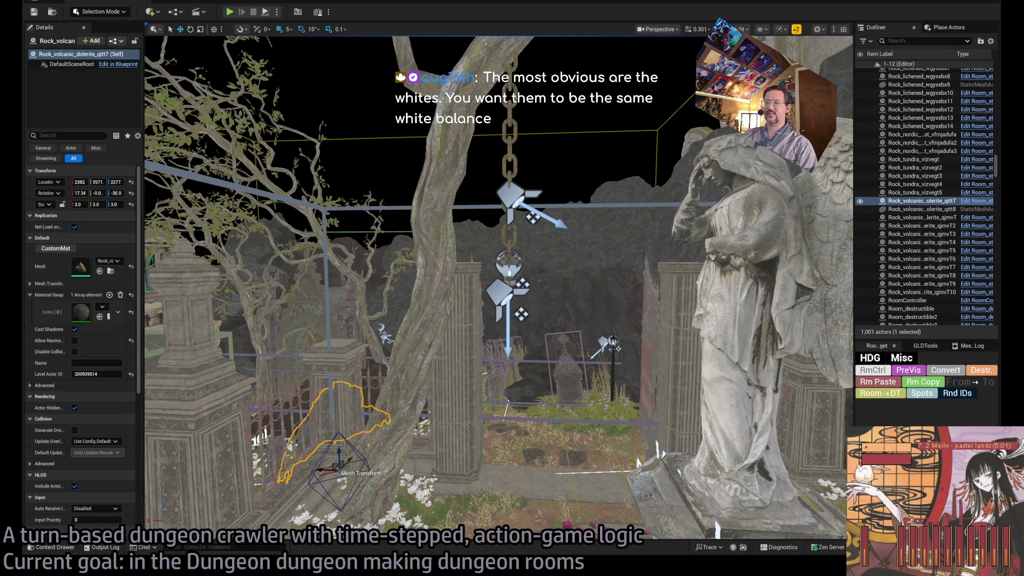
Step: Switch to Chrome and go to YouTube via the address bar
key(alt+Tab)
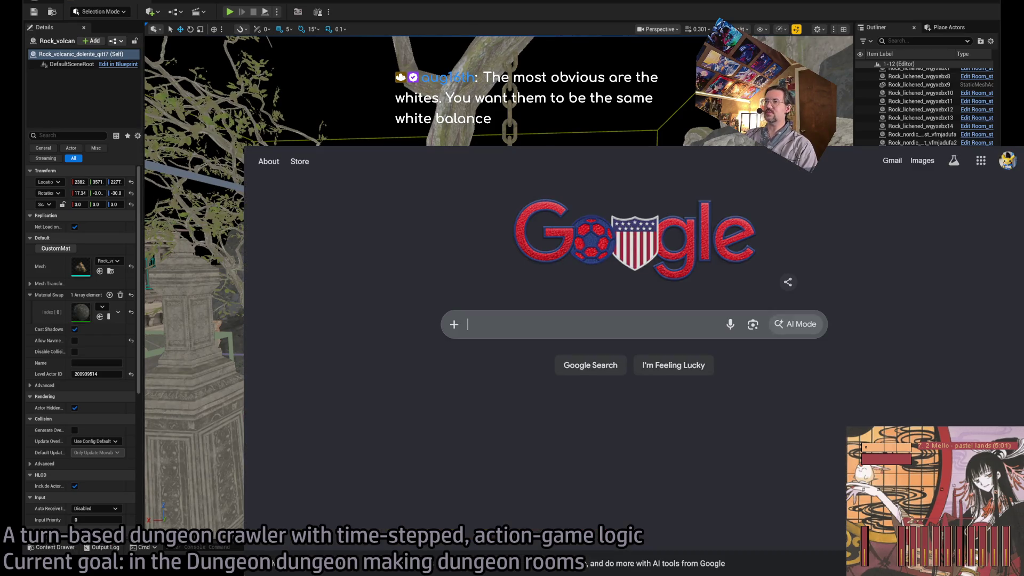
click(582, 148)
text(youtube)
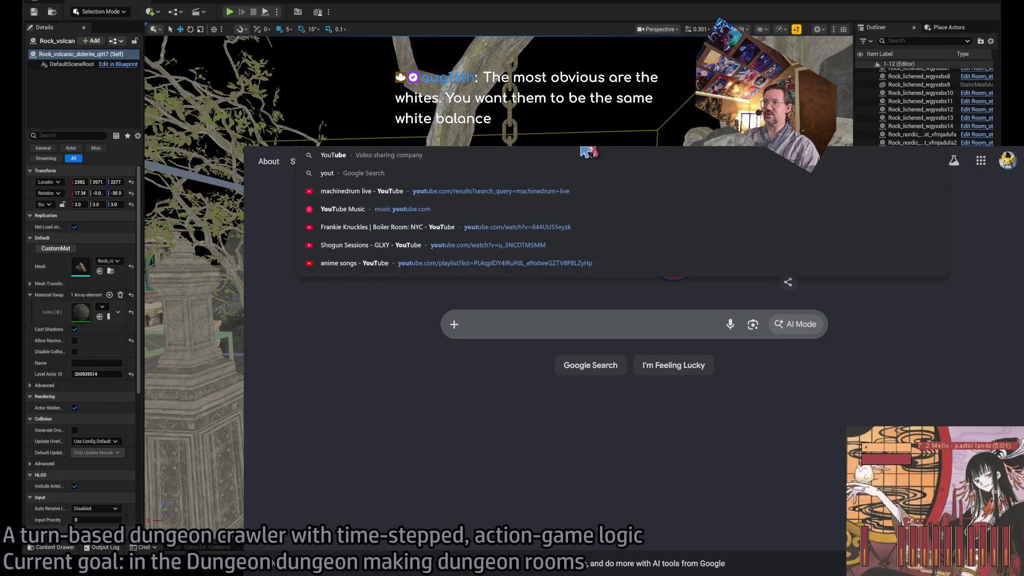
key(Return)
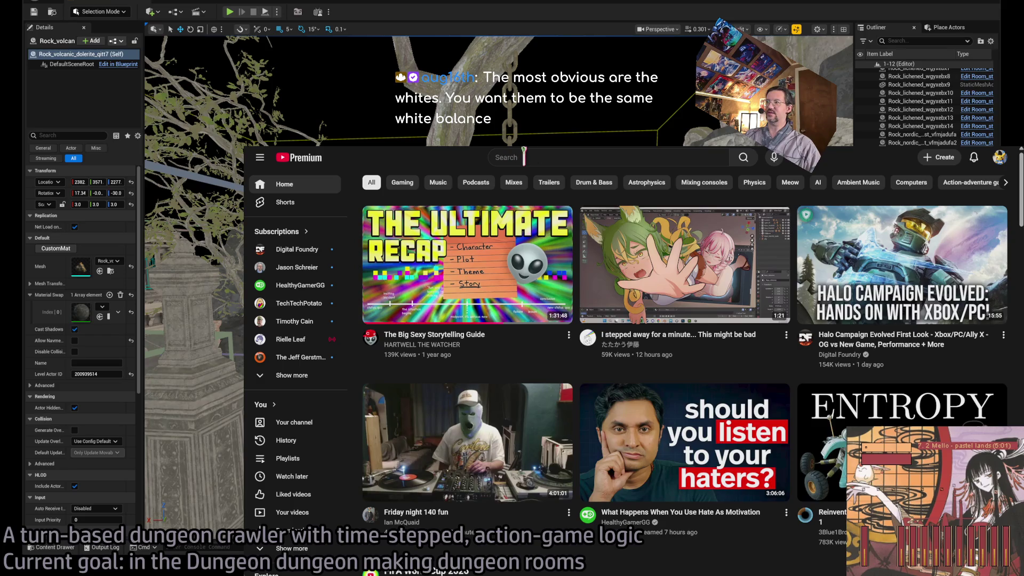
Step: Search YouTube for 'wuthering waves rinascita landscape'
click(508, 156)
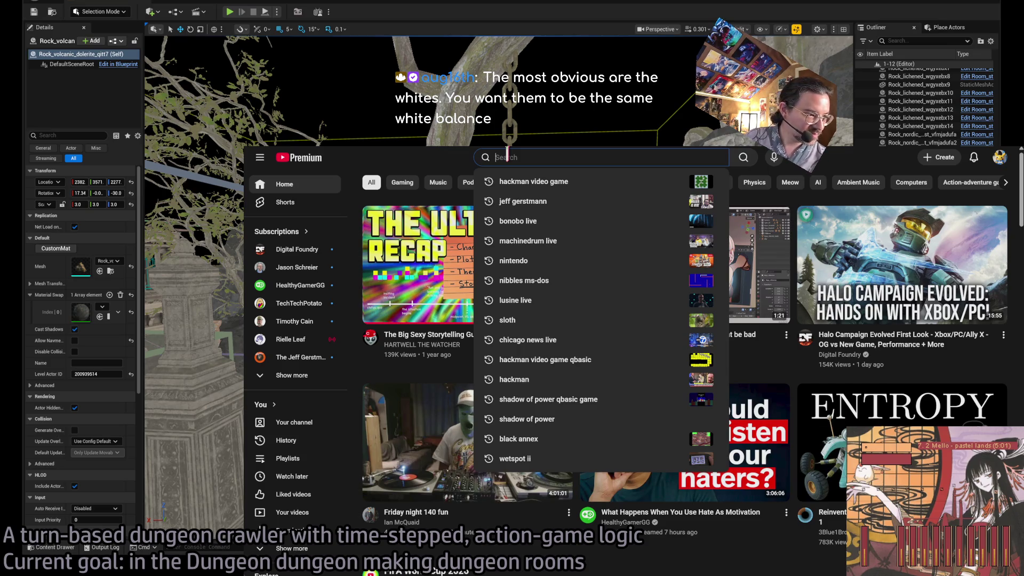
text(wuthe)
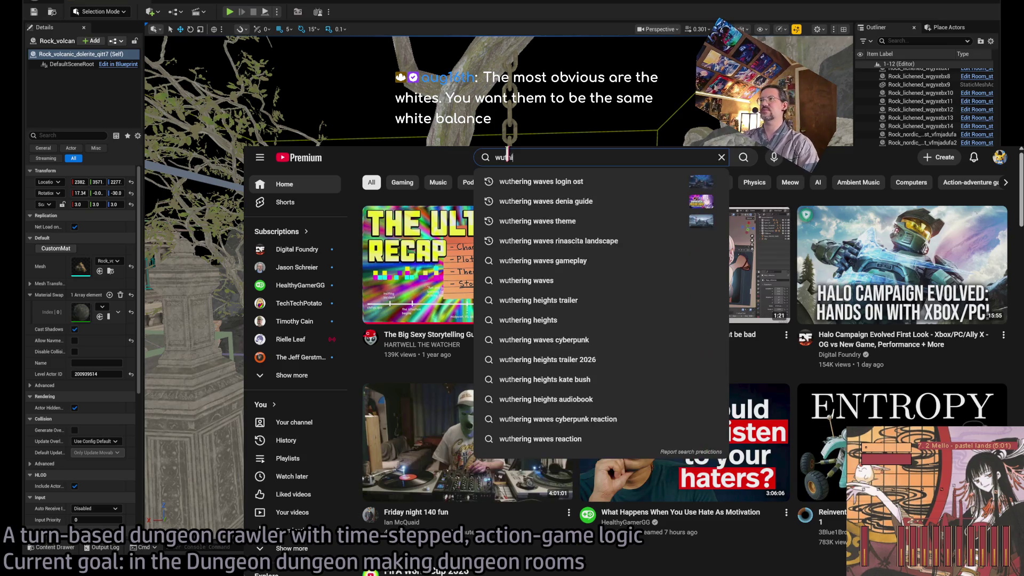
text(ring waves rinasci)
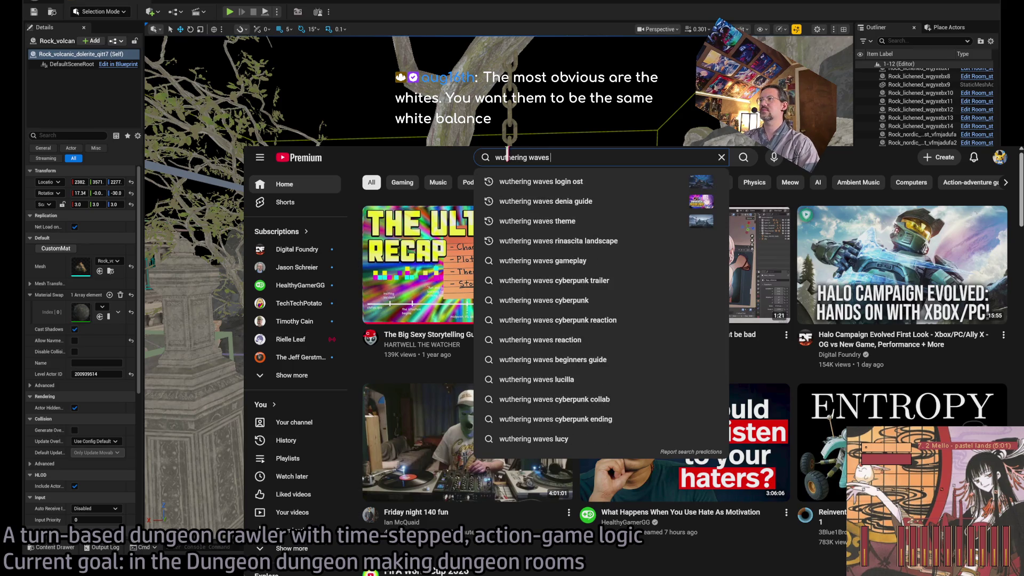
key(Down)
key(Return)
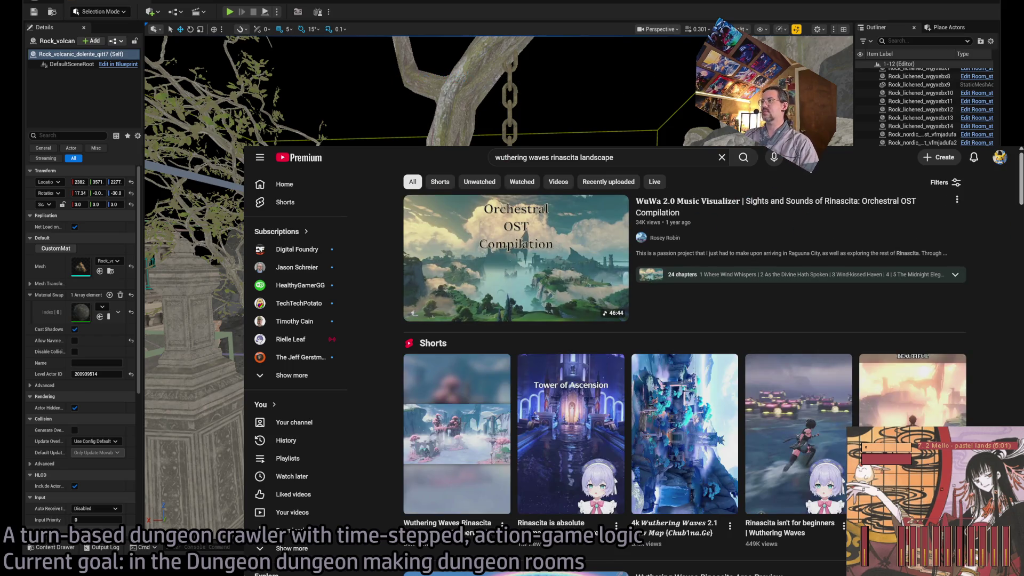
Step: Watch the WuWa 2.0 Music Visualizer in theater mode, skipping chapters from 7:47 to 23:31
click(839, 229)
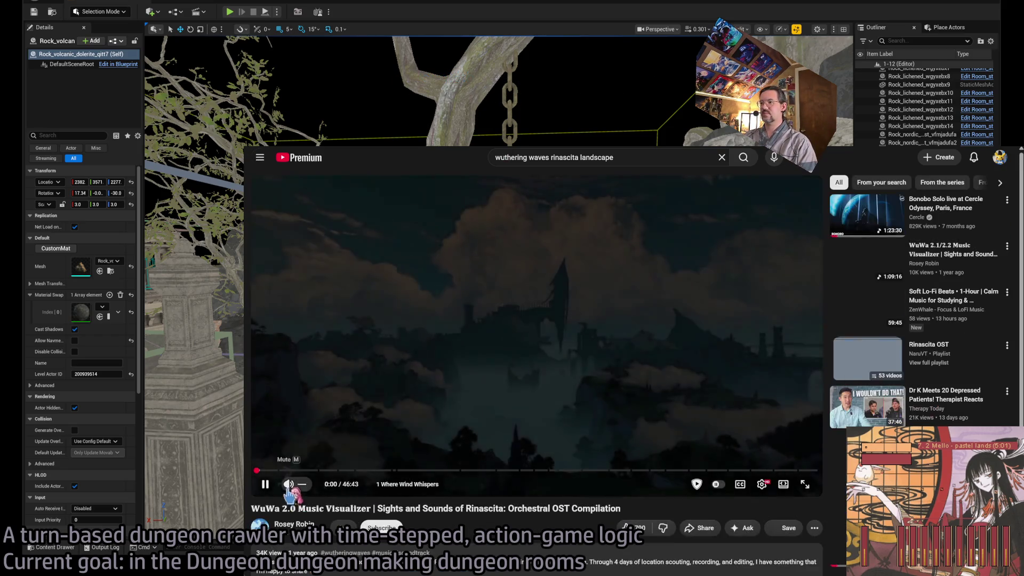
click(793, 485)
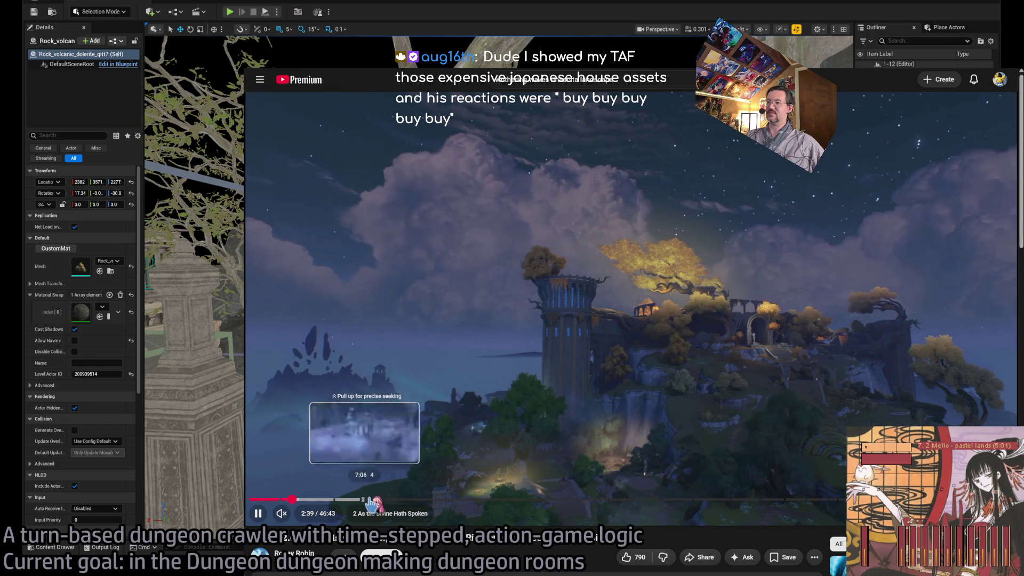
click(375, 500)
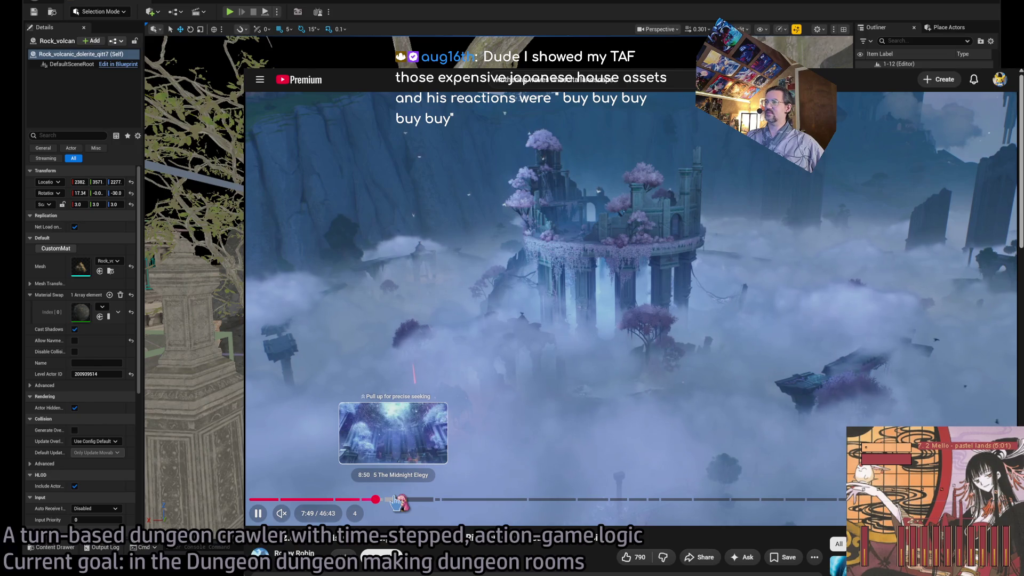
click(395, 499)
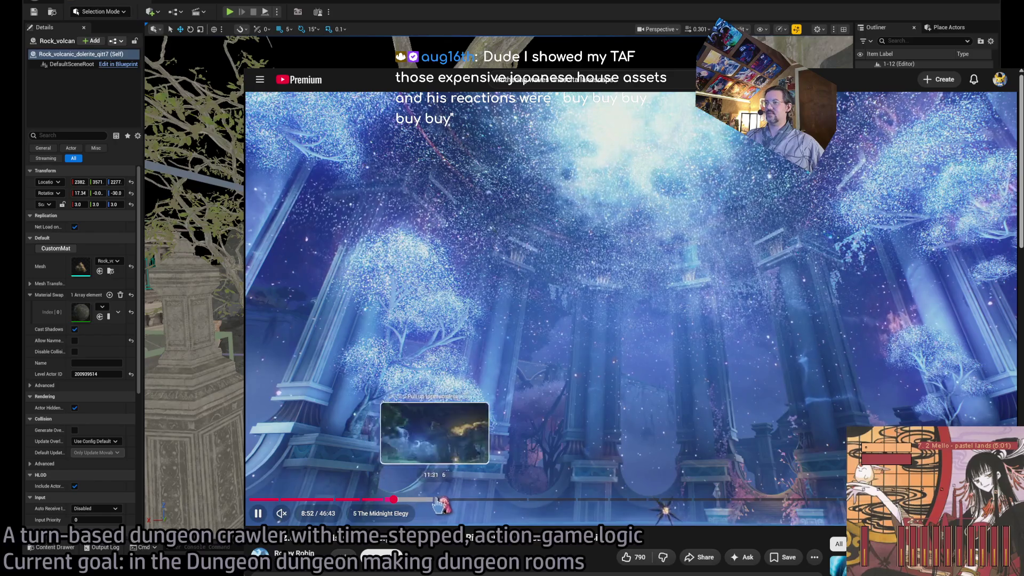
click(466, 500)
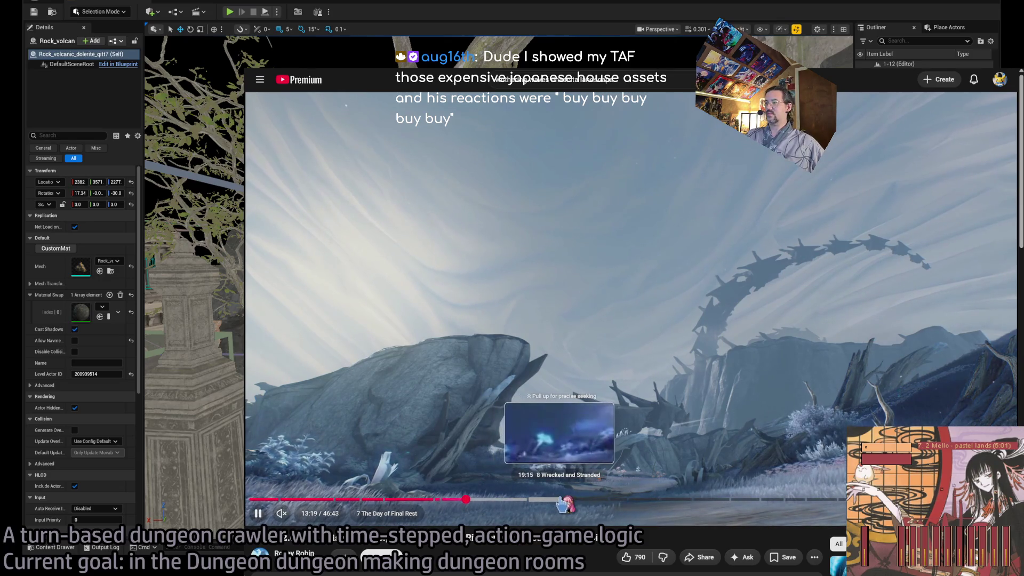
click(560, 500)
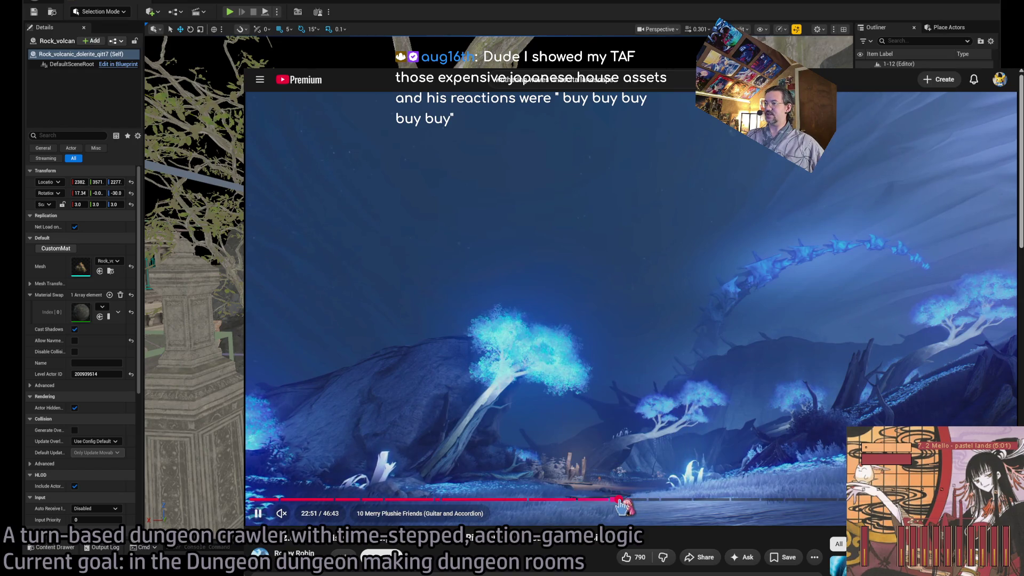
click(631, 500)
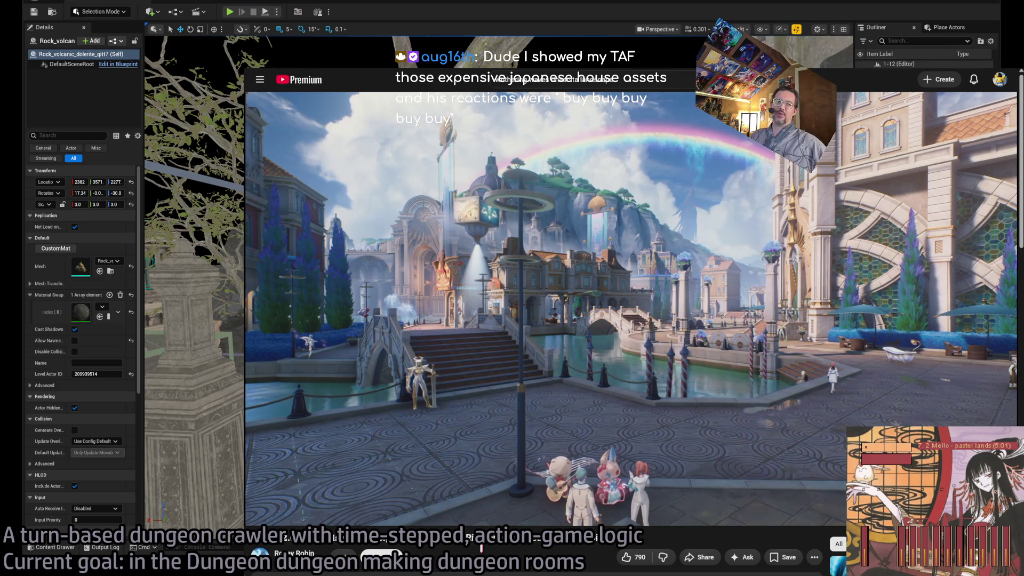
mouse_move(381, 362)
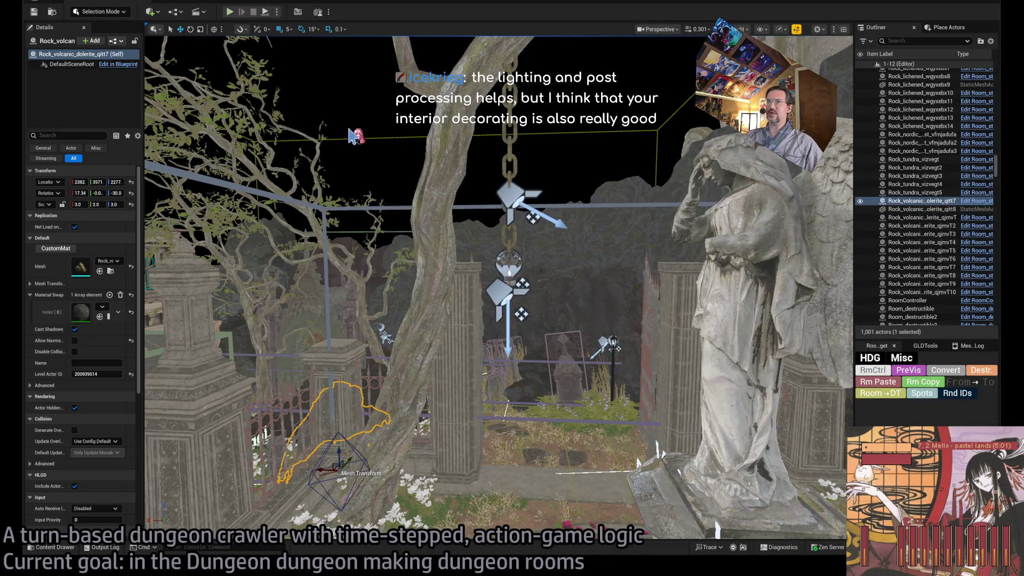
Step: Launch a Play-In-Editor session from the toolbar
click(229, 12)
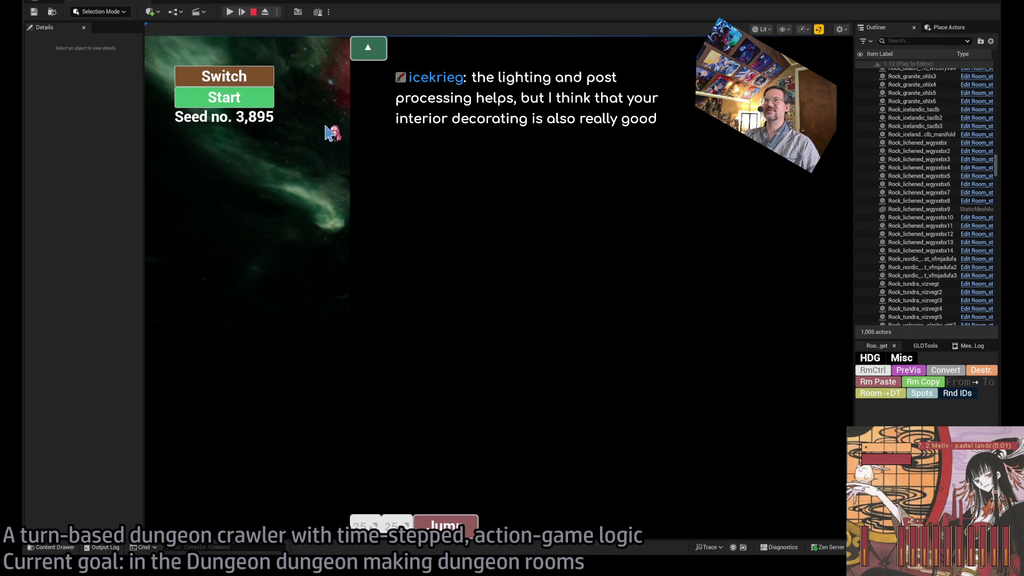
Step: Start the dungeon run from the game's start menu, then stop the playtest with Esc
click(260, 104)
click(230, 12)
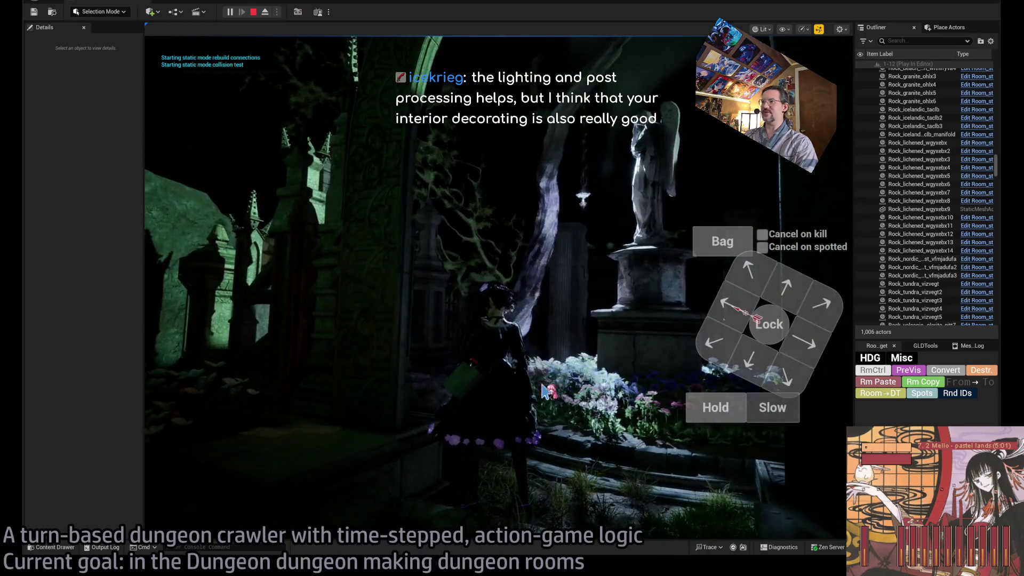
key(Escape)
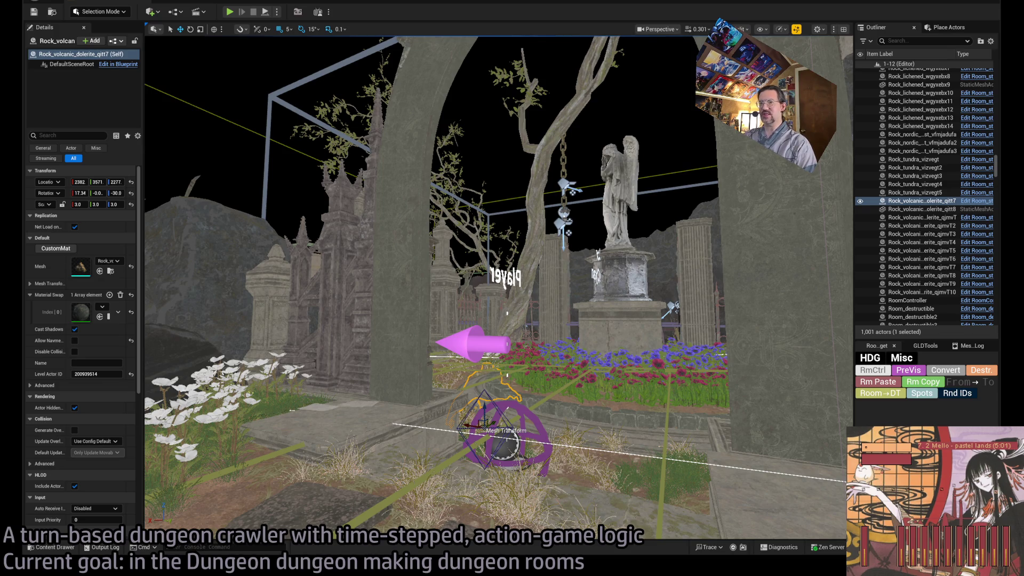
key(w)
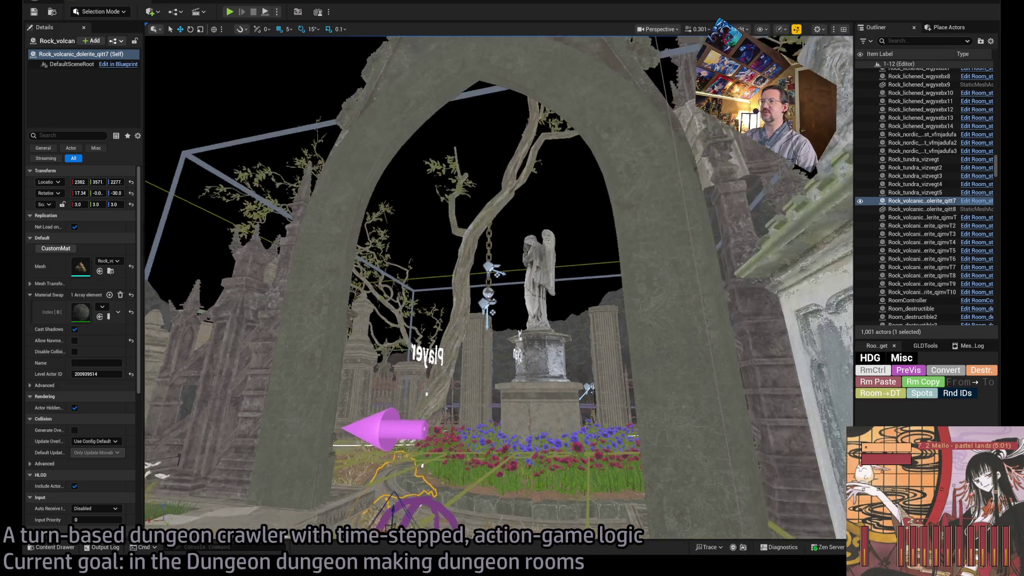
key(w)
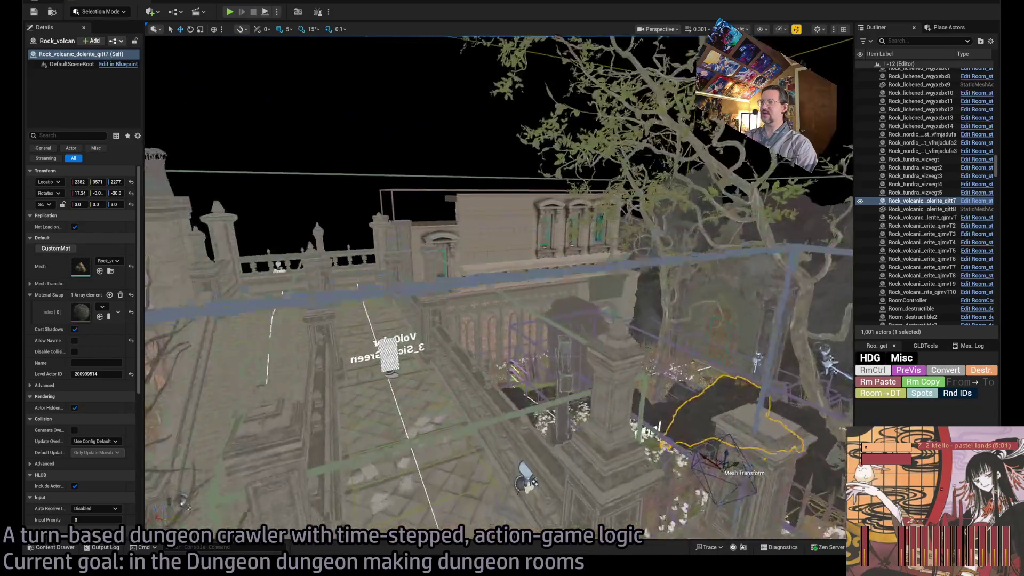
key(w)
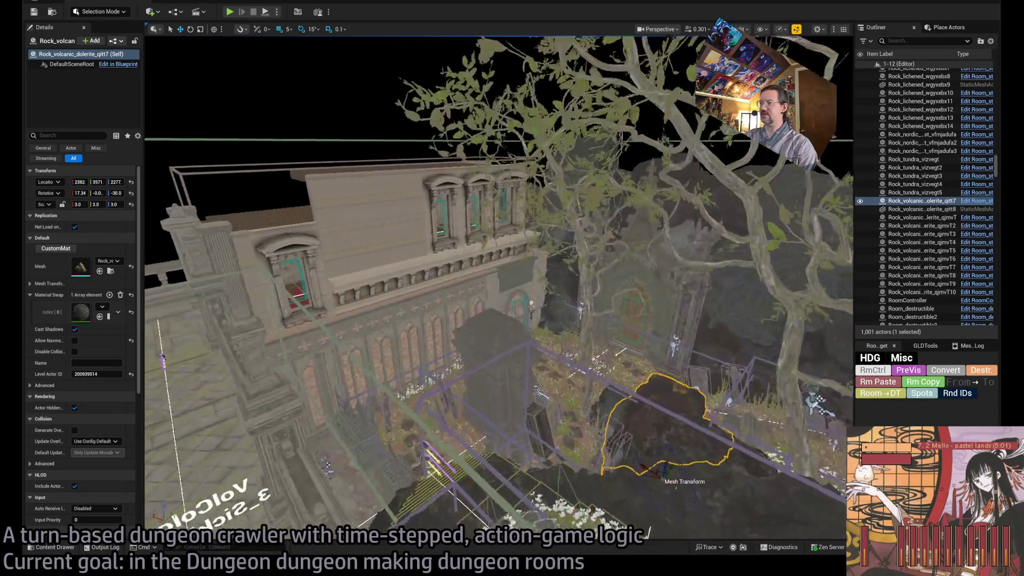
key(w)
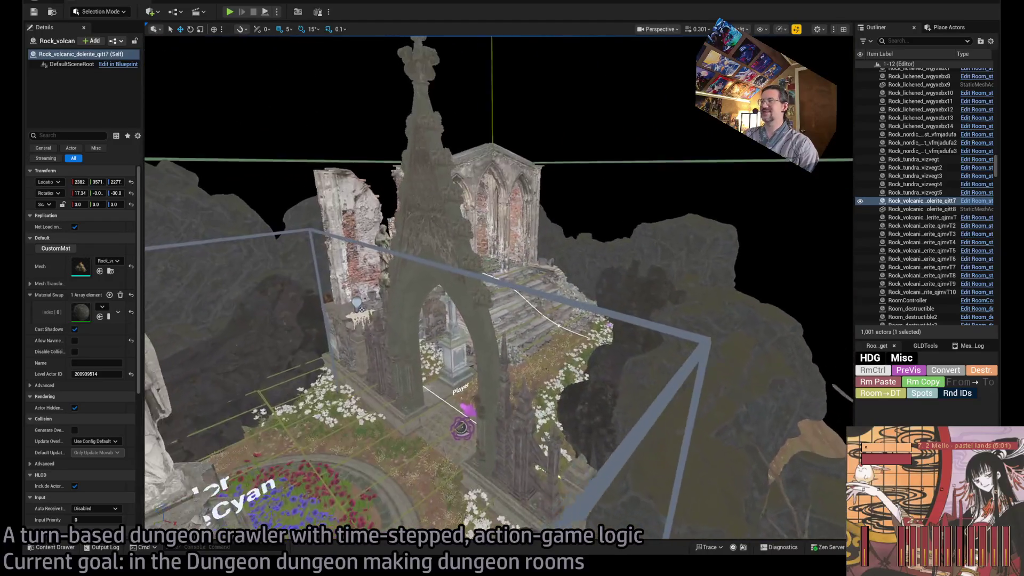
key(w)
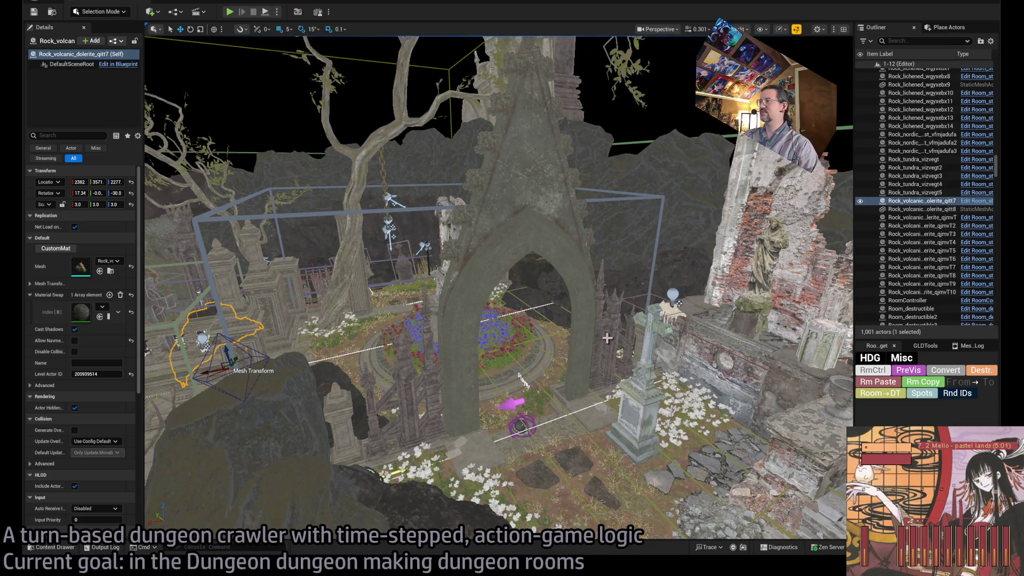
key(w)
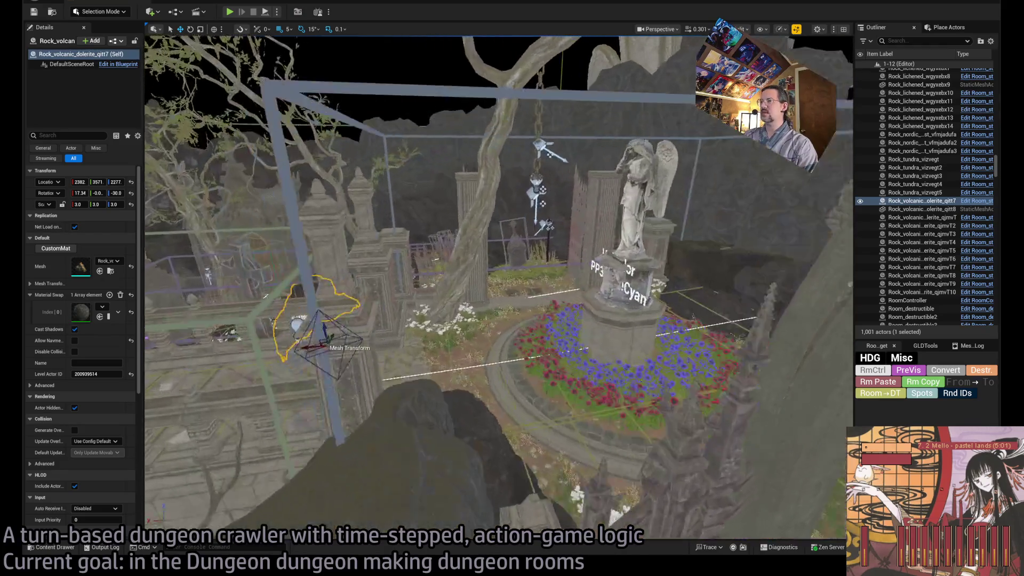
key(d)
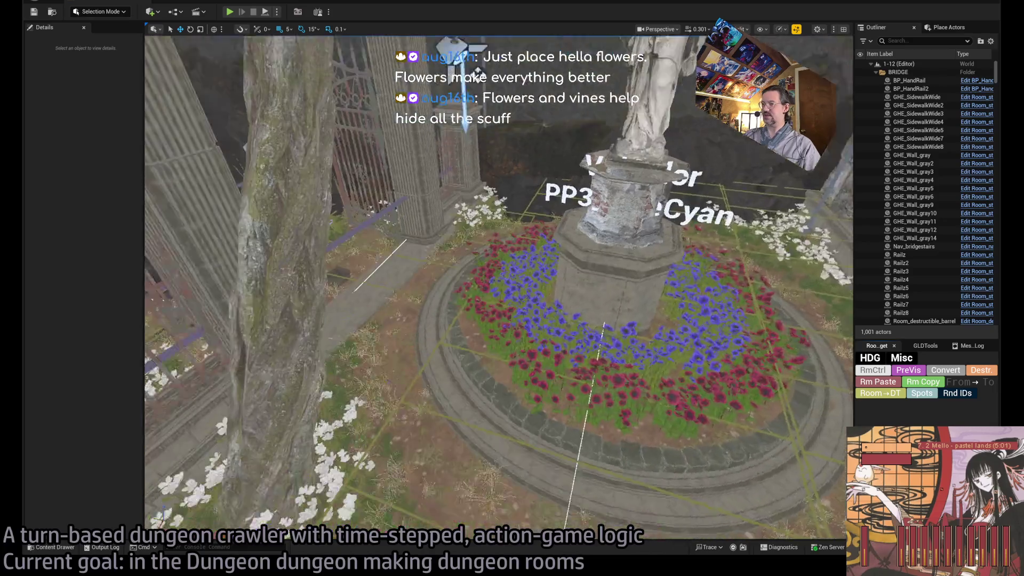
Step: Pull the camera back and select the BP_Roots120 vines on the chapel facade
scroll(514, 374, down, 5)
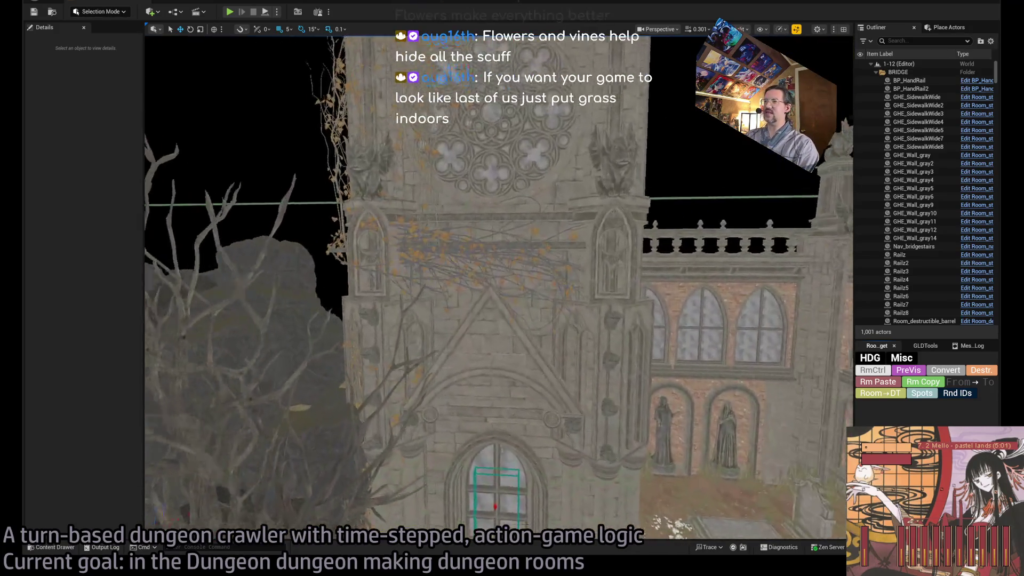
click(444, 242)
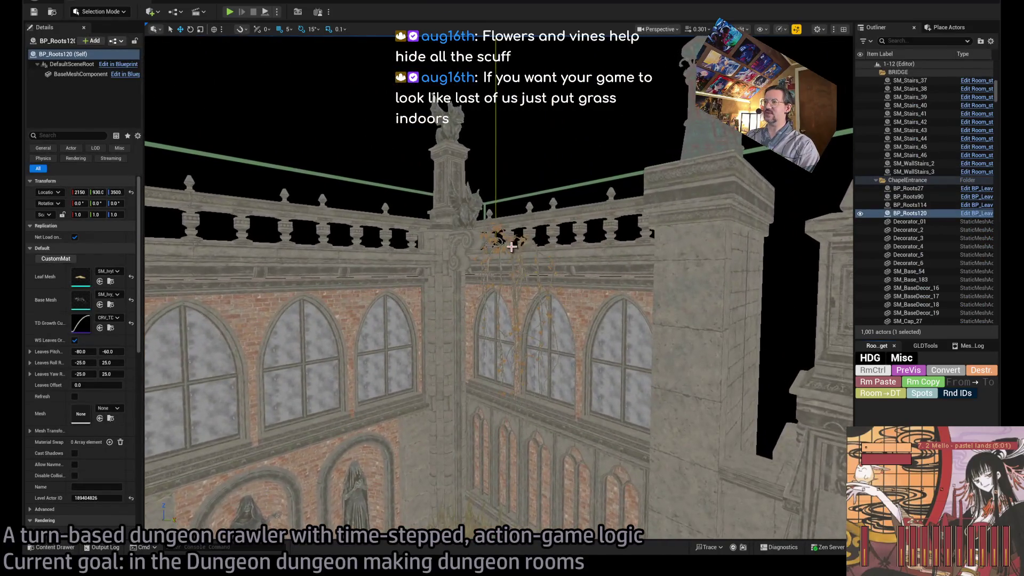
Step: Select the neighbouring BP_Roots118 vines, frame them with F, and fly in close
click(491, 234)
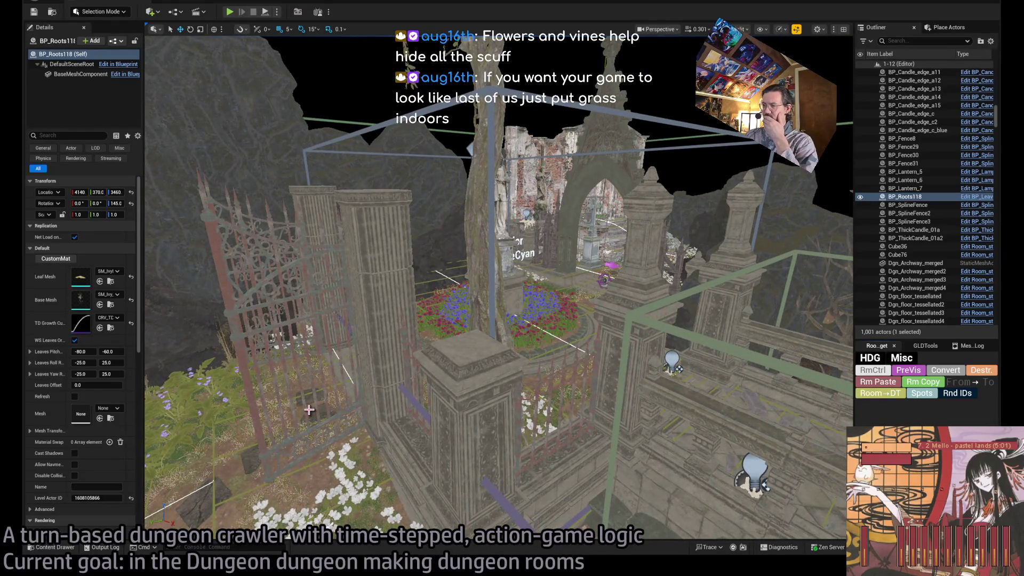
key(f)
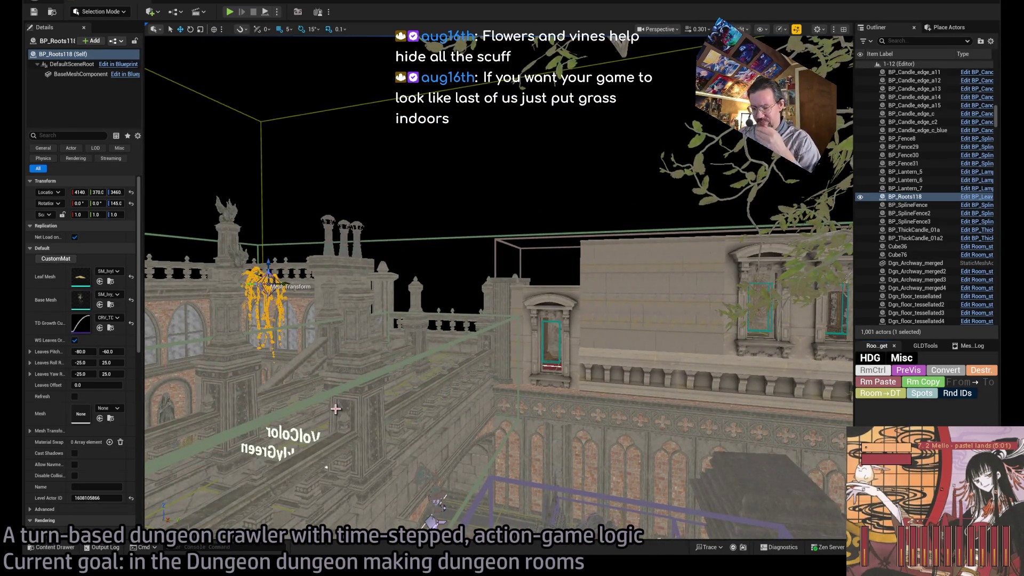
drag(265, 457, 299, 442)
key(w)
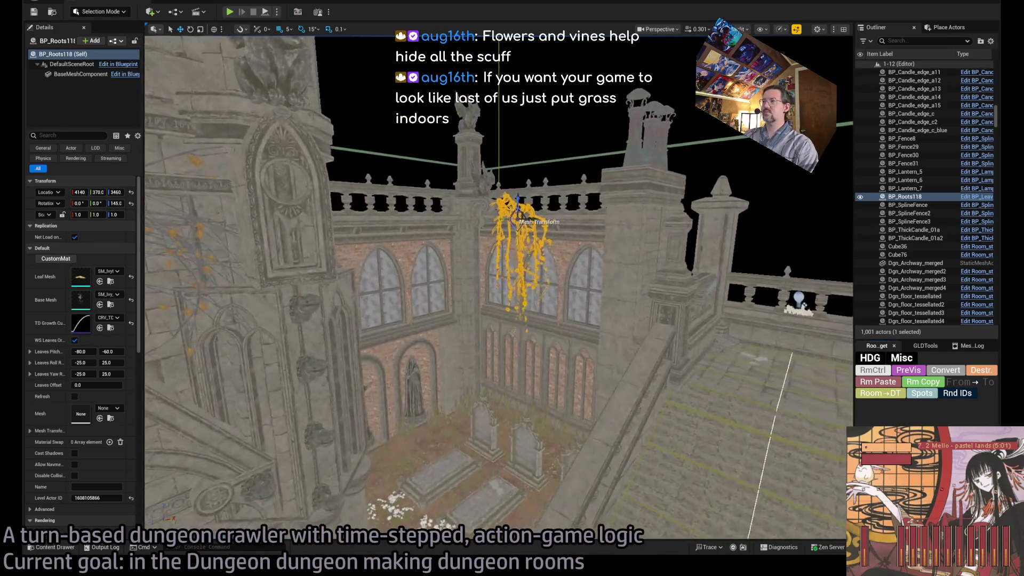
key(w)
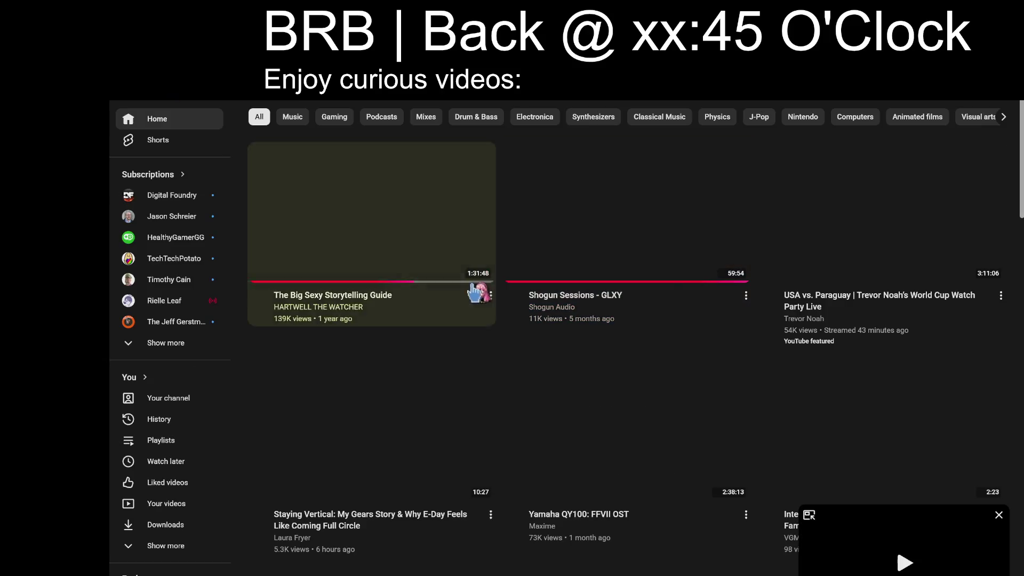
scroll(473, 277, down, 3)
scroll(517, 398, down, 10)
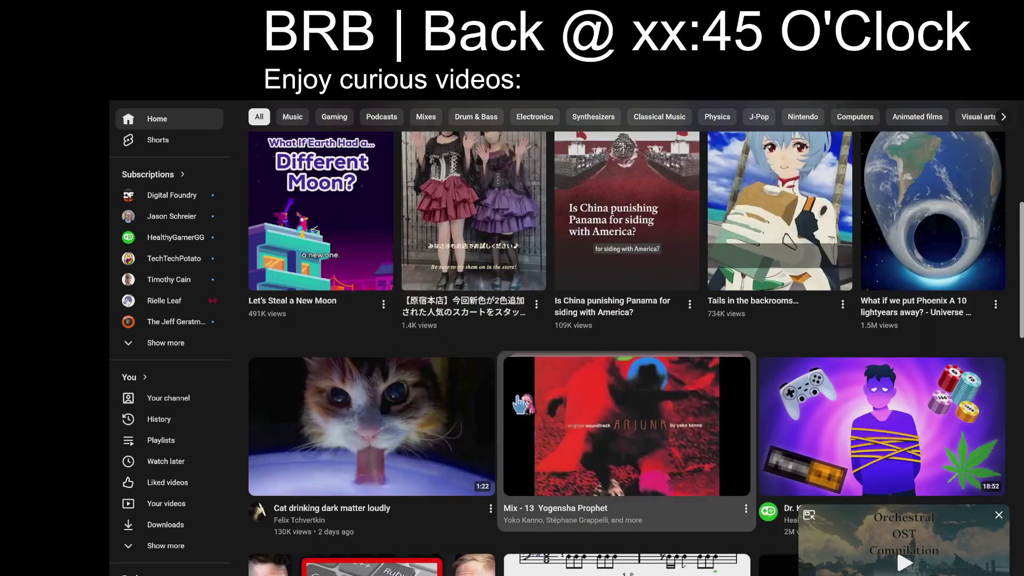
scroll(507, 398, down, 3)
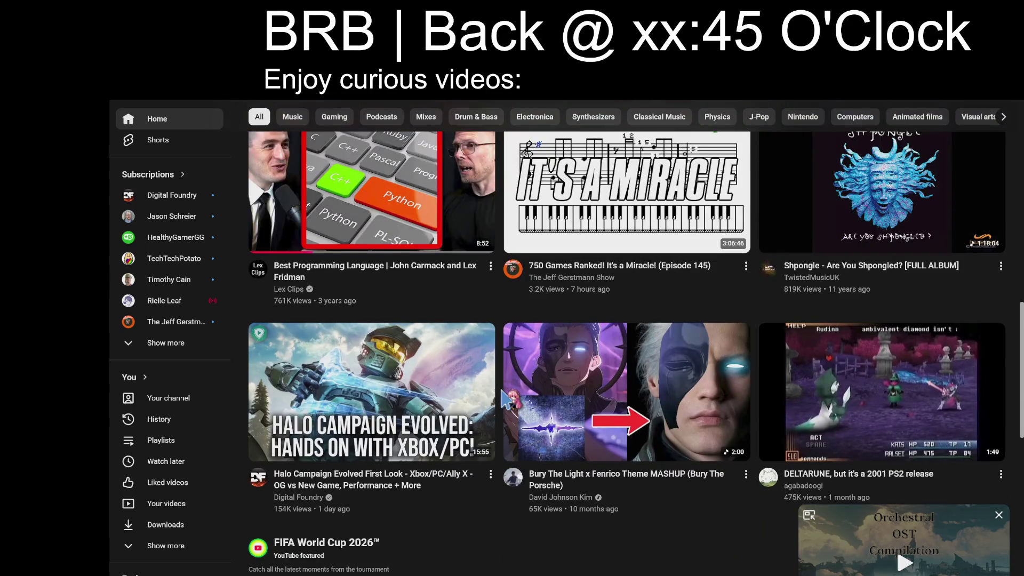
scroll(506, 399, down, 5)
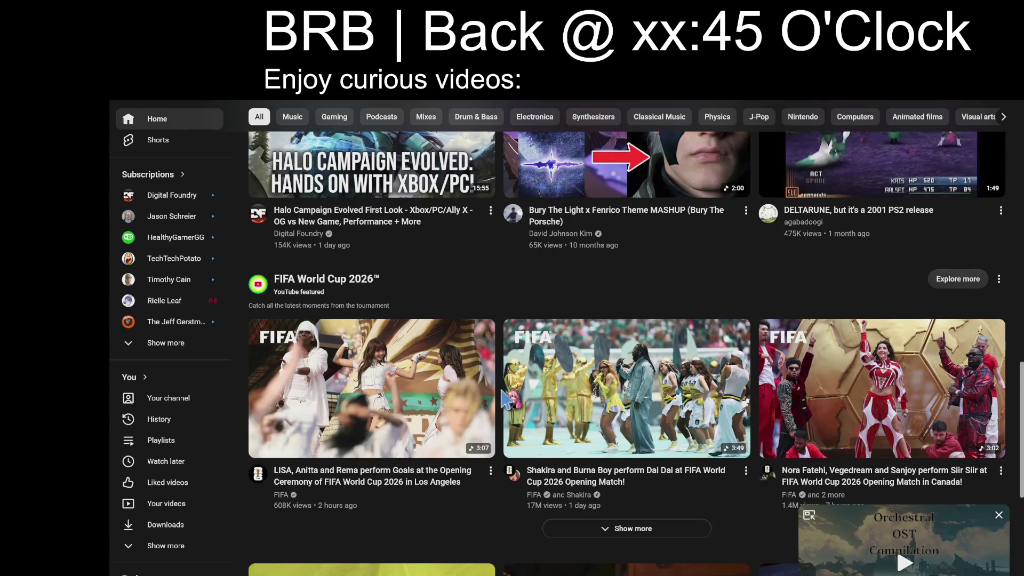
key(slash)
text(iphone rt)
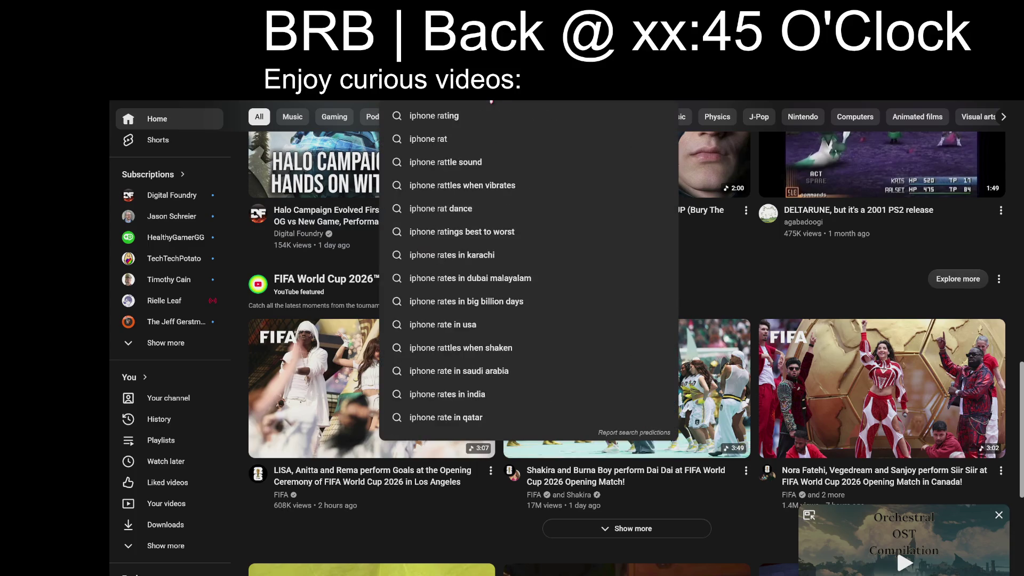
key(Escape)
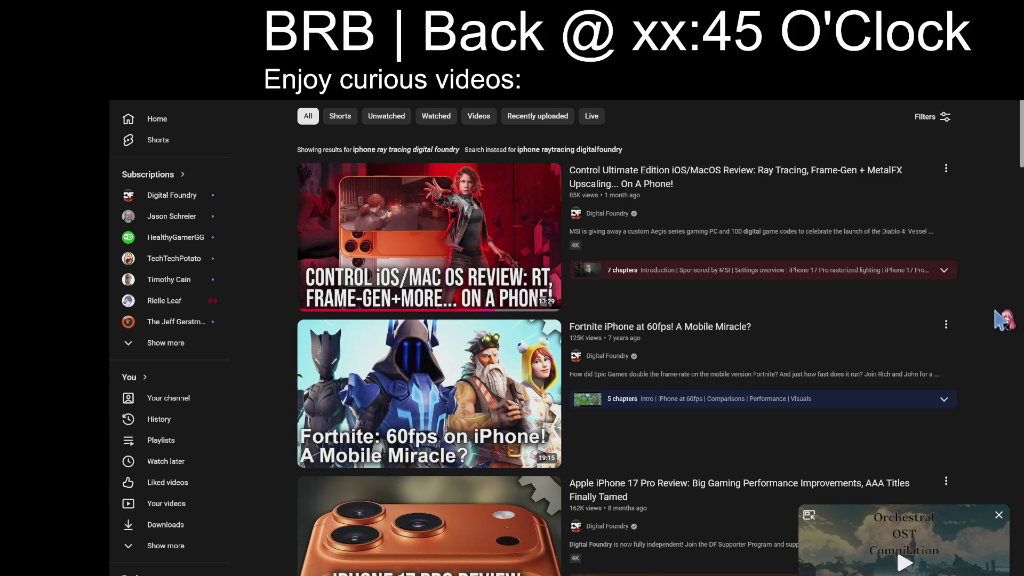
Step: Open Digital Foundry's Control iOS/MacOS review from the search results
scroll(995, 312, down, 2)
scroll(995, 313, up, 2)
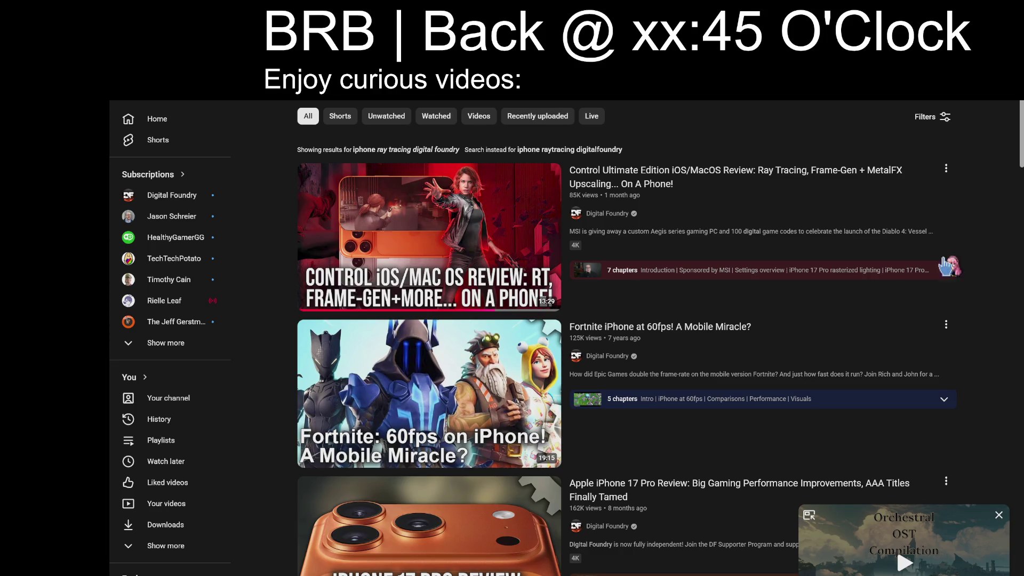
click(727, 267)
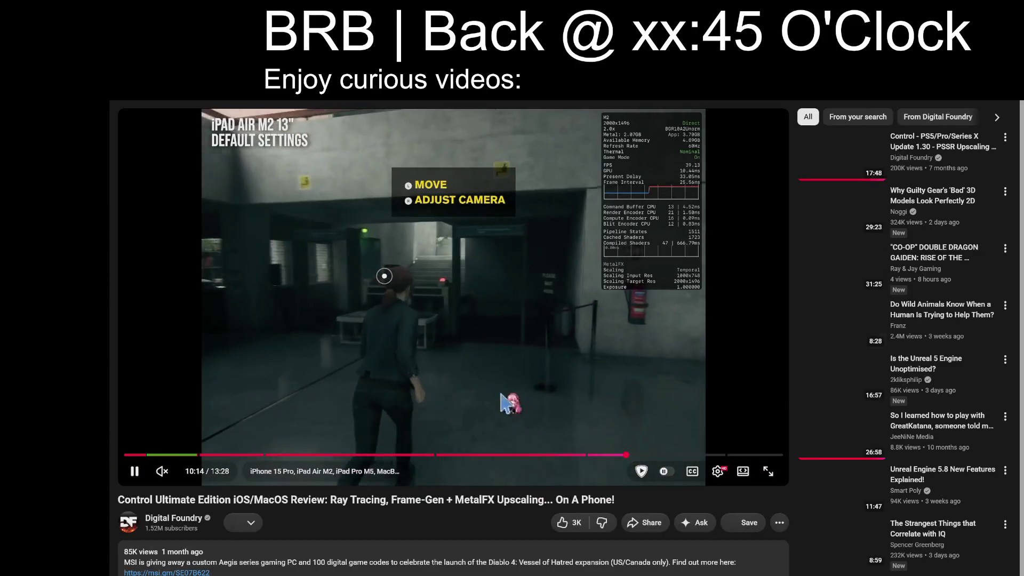
Step: Jump the review to 6:12, the iPhone 17 Pro section, and resume playback
click(488, 389)
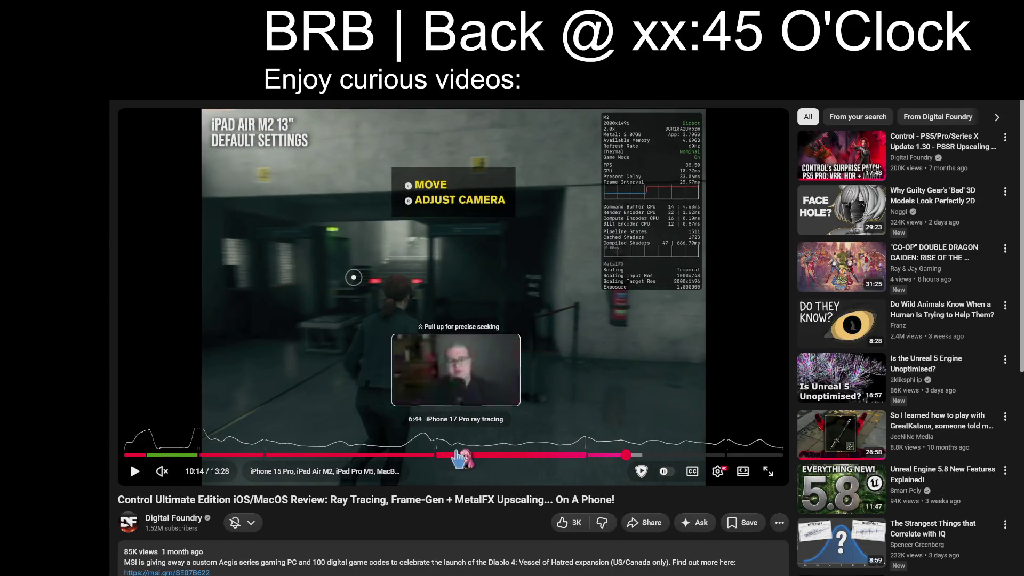
click(429, 454)
click(464, 269)
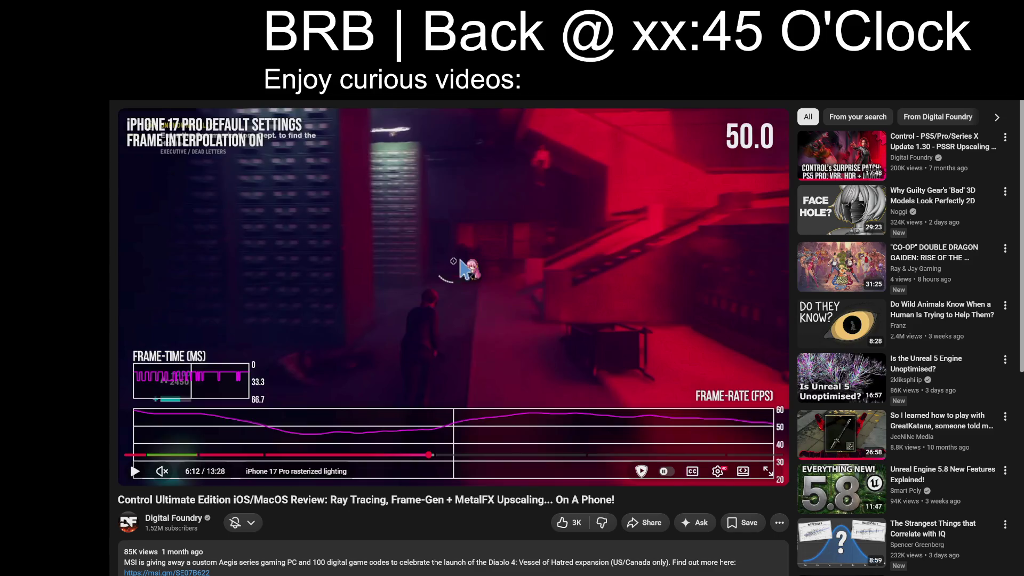
key(f)
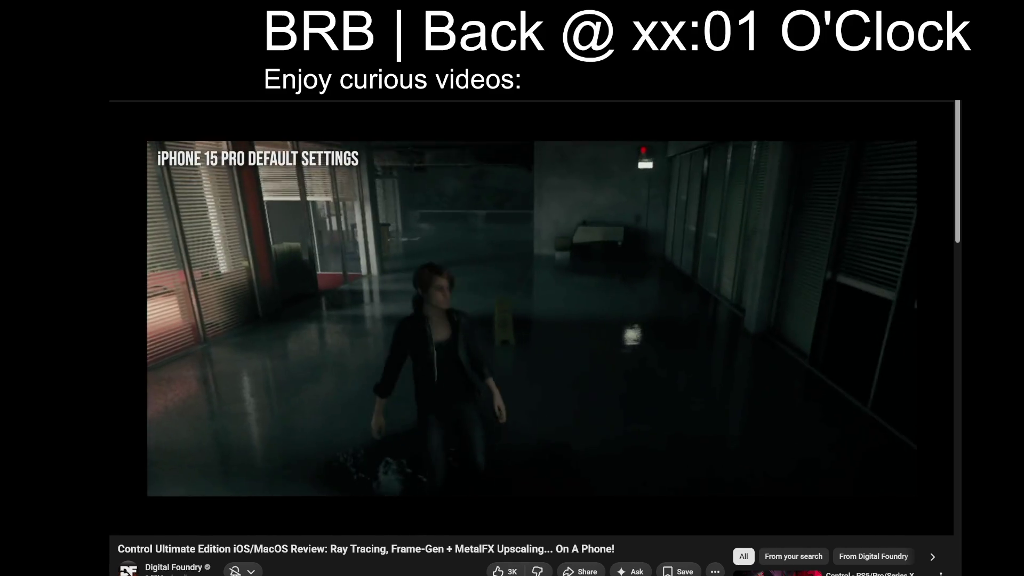
Step: Search 'neural dawnshowcasing the future' and open Arm's Neural Dawn AI mobile gaming showcase
text(neural dawn)
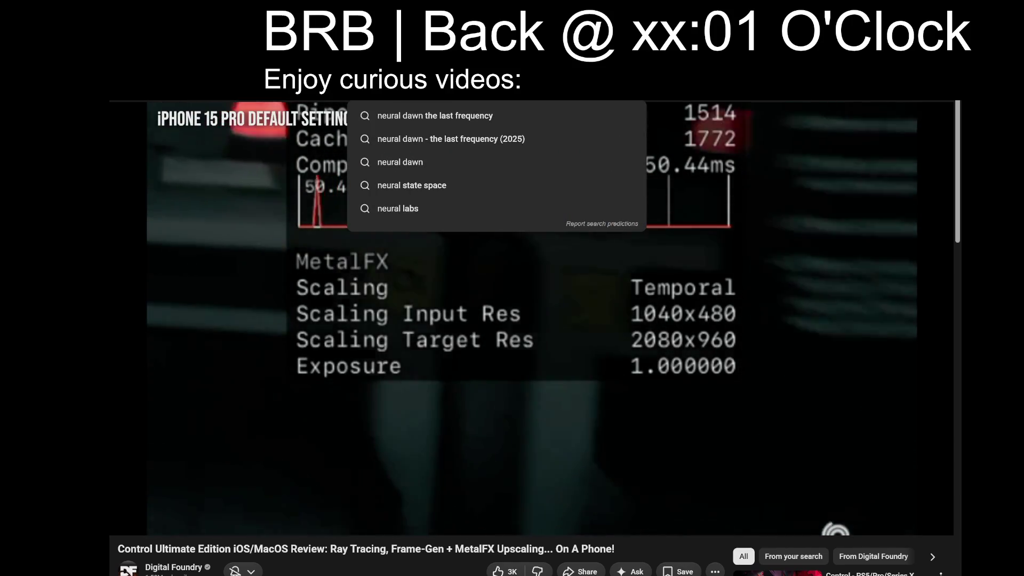
text(showcasing the future)
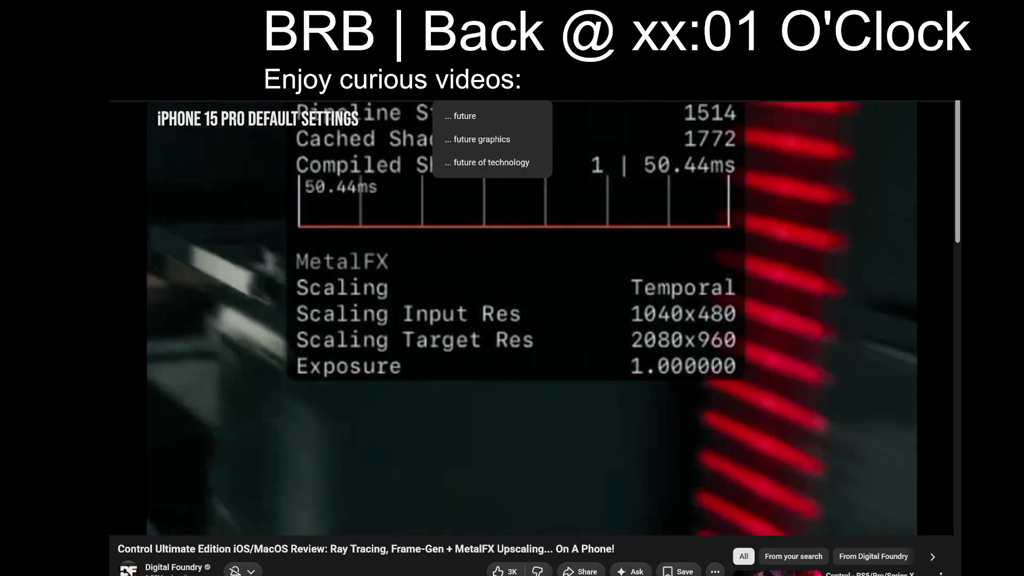
key(Return)
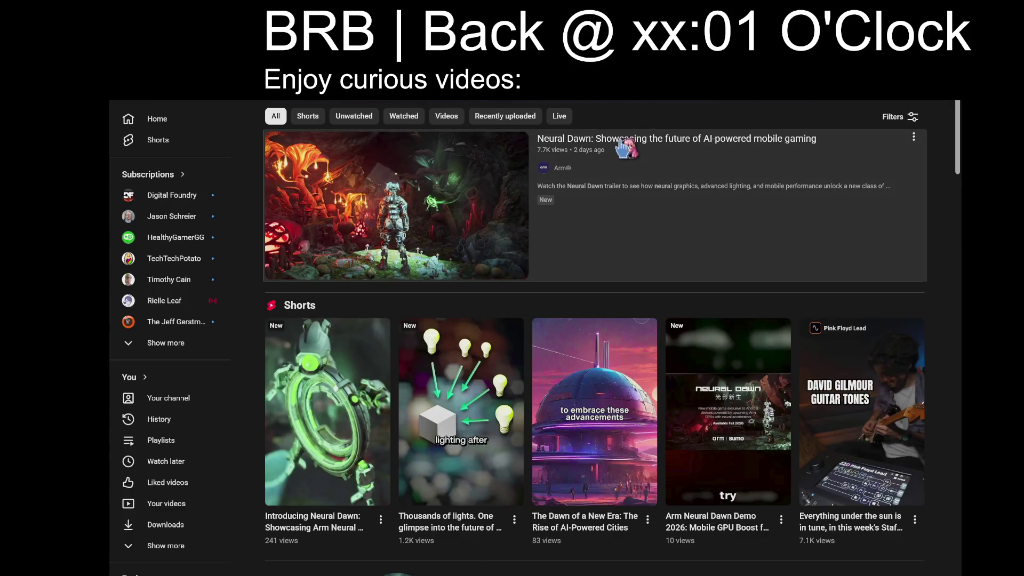
click(621, 143)
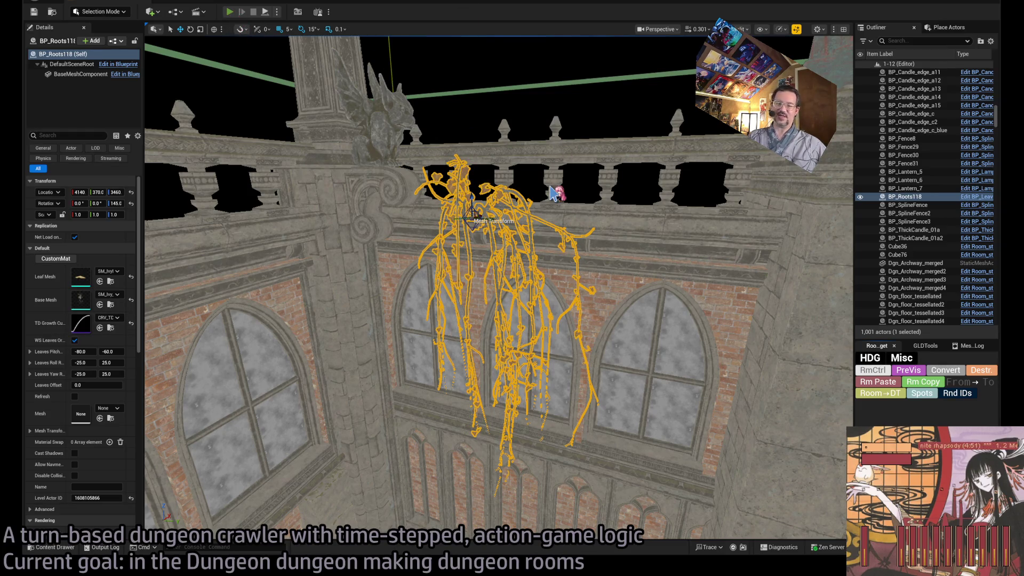
key(alt+p)
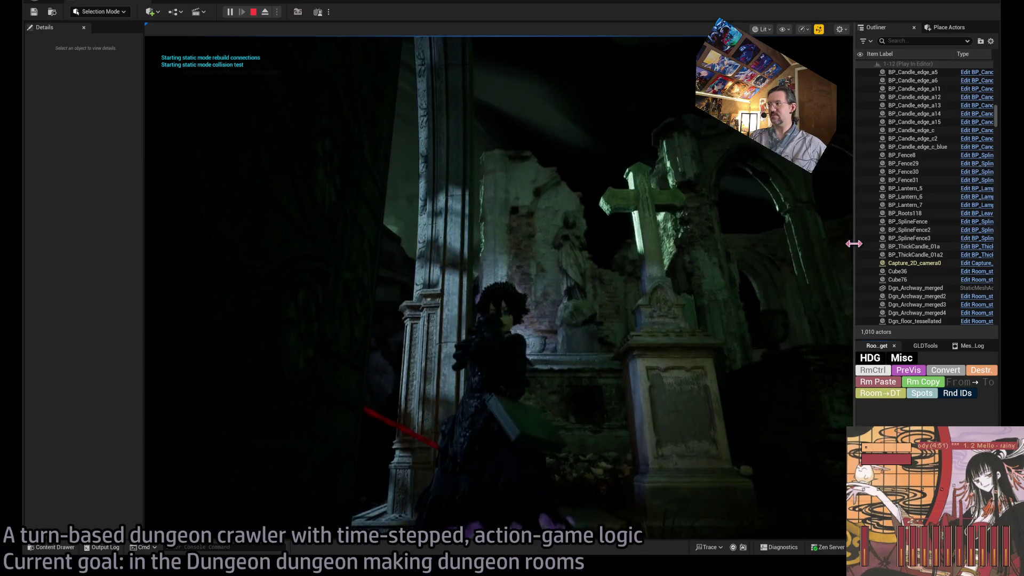
drag(853, 243, 452, 243)
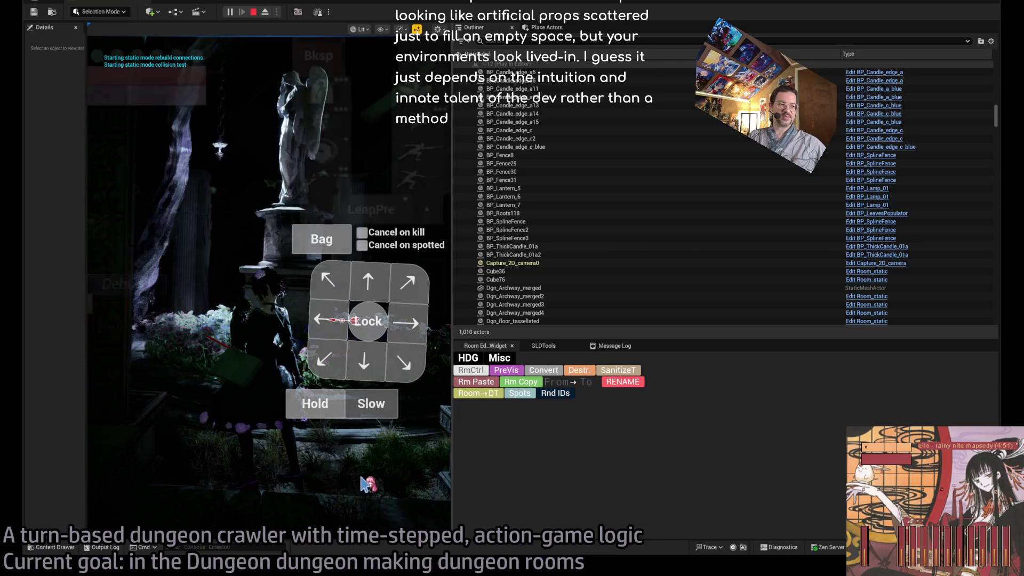
drag(453, 349, 876, 350)
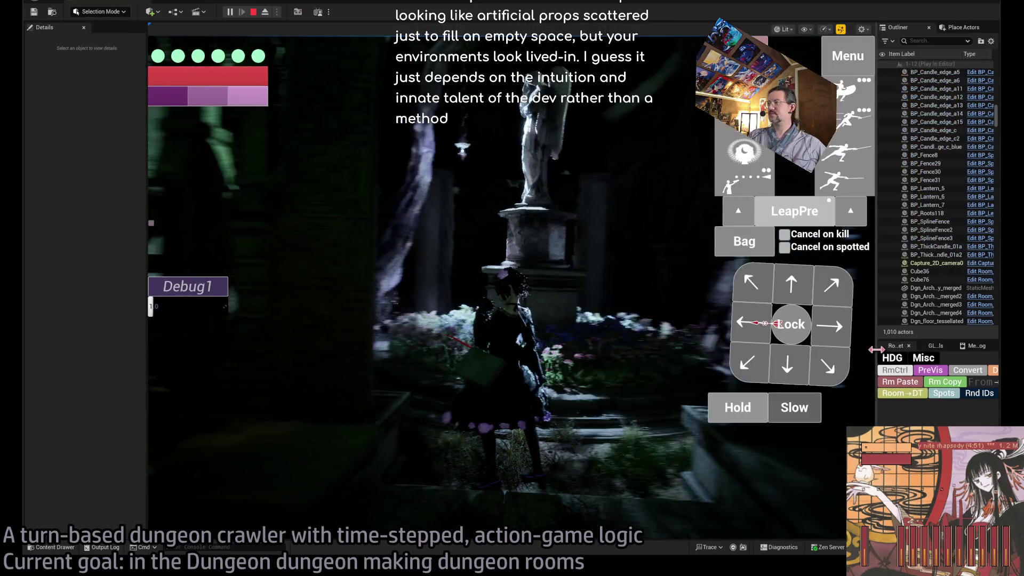
click(253, 12)
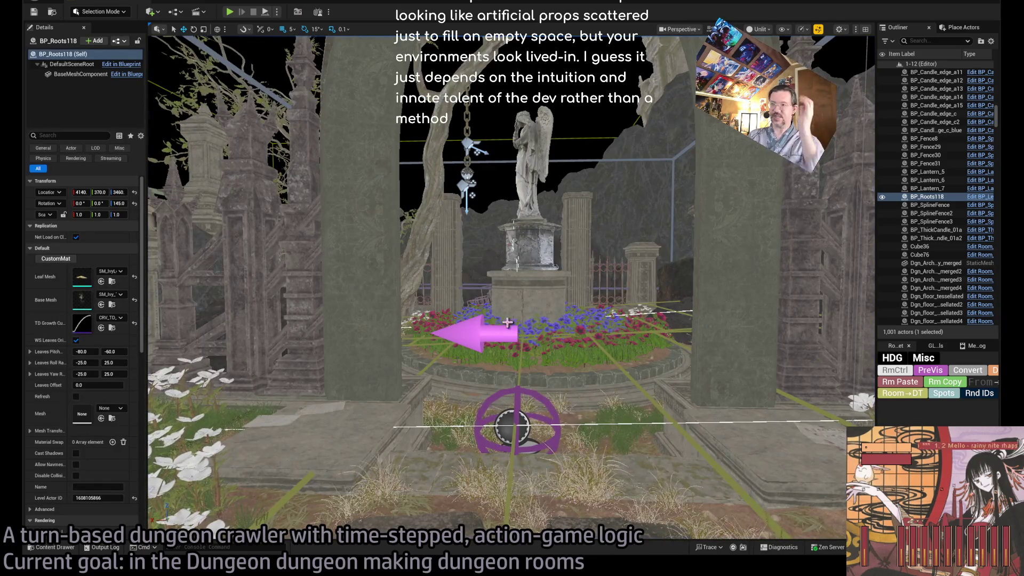
Step: Fly the camera in to the ivy-covered pillar by the chapel doorway and select its roots
mouse_move(507, 322)
mouse_down()
mouse_move(507, 240)
mouse_move(525, 280)
mouse_move(526, 315)
mouse_up()
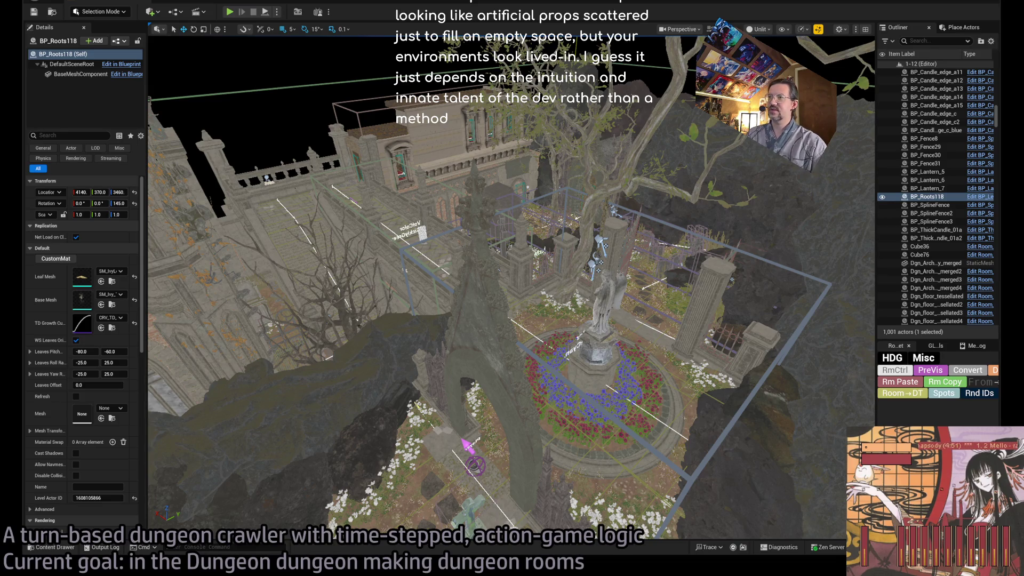
scroll(512, 288, up, 10)
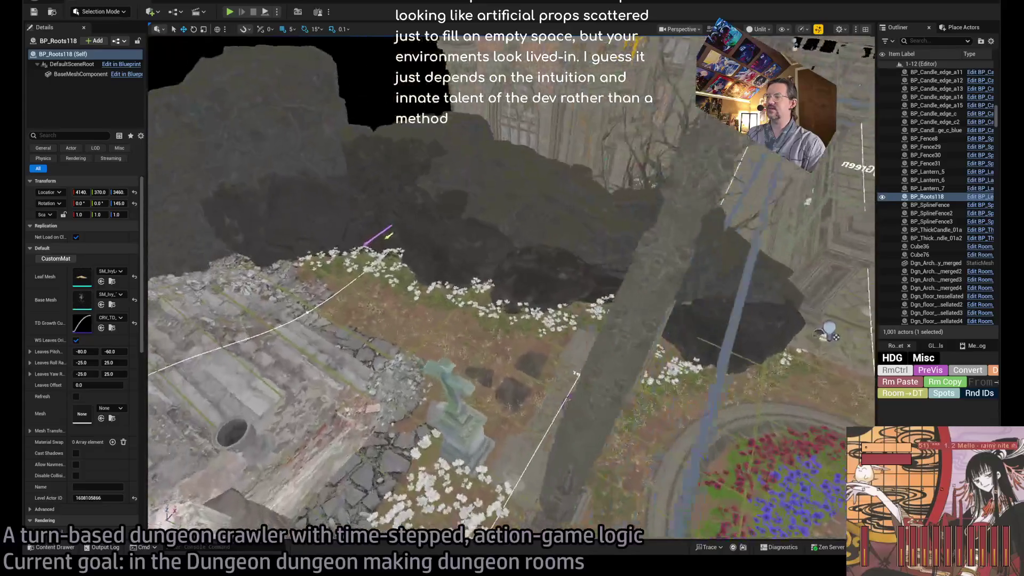
scroll(512, 288, down, 10)
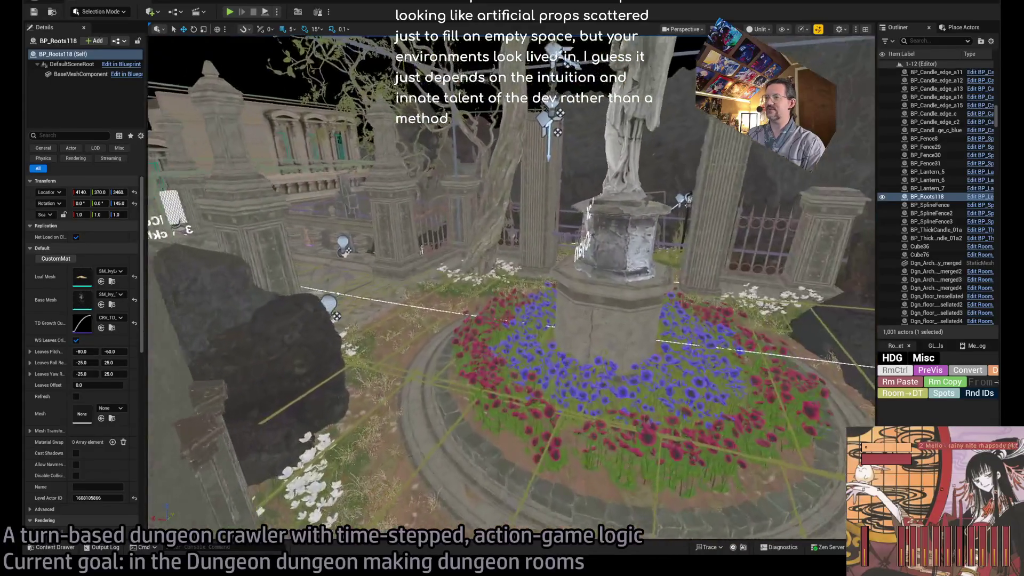
scroll(512, 288, down, 10)
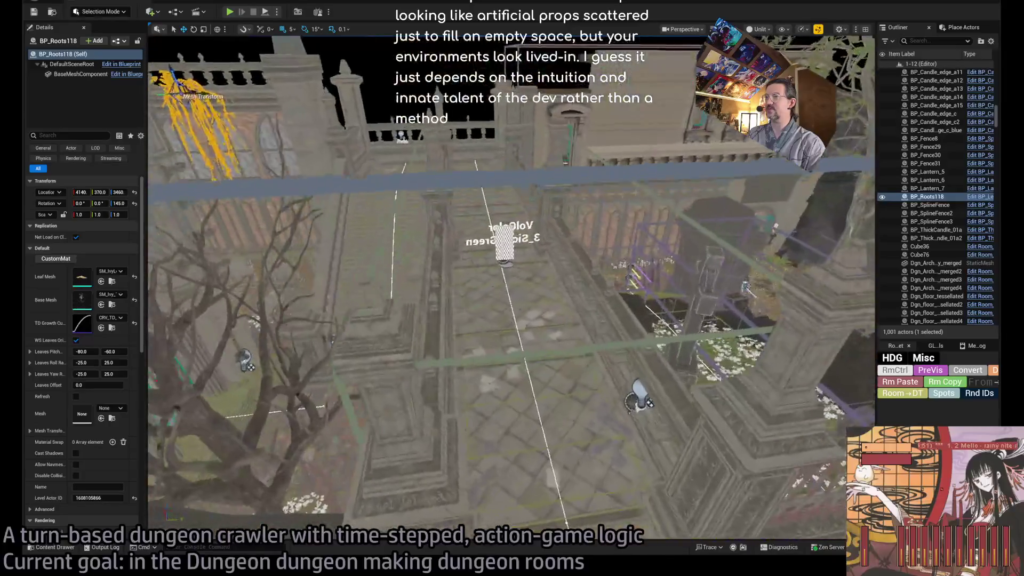
scroll(512, 288, up, 10)
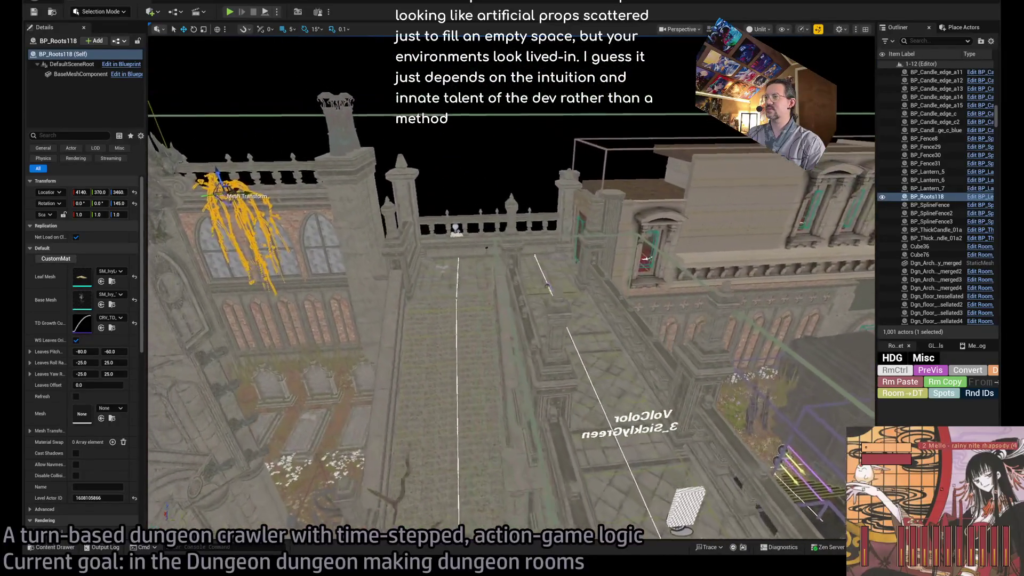
scroll(512, 288, up, 10)
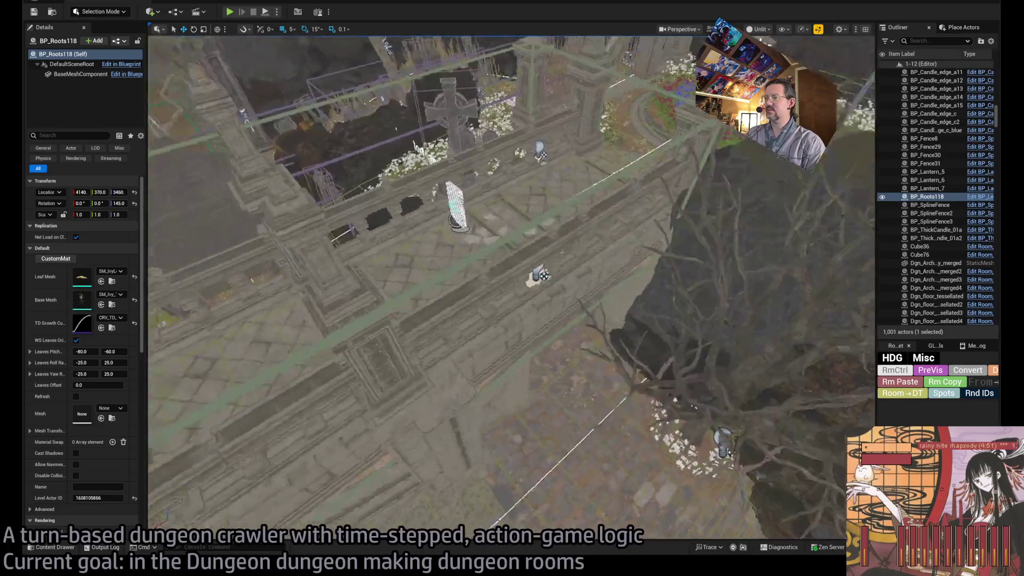
scroll(512, 288, up, 10)
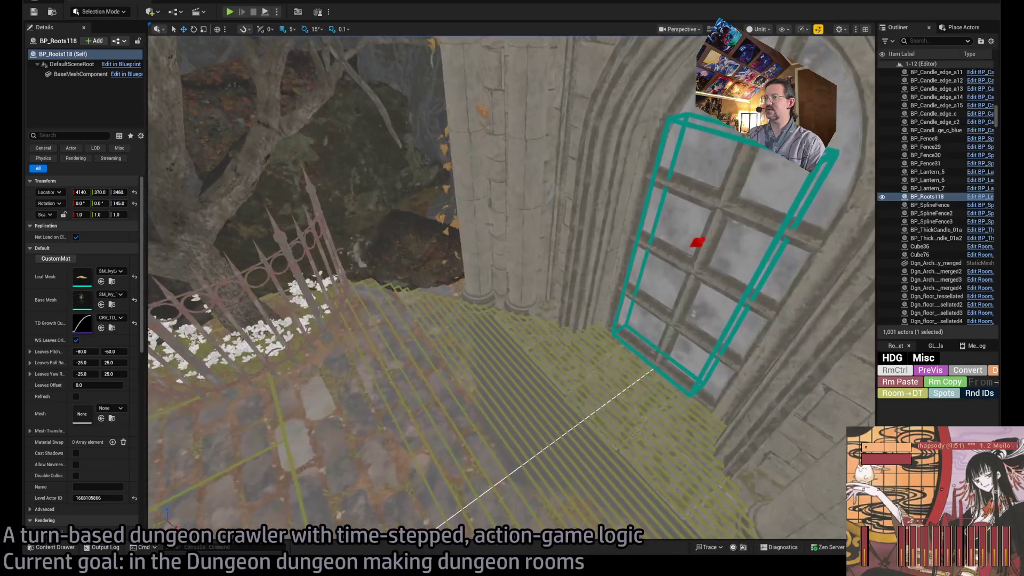
scroll(512, 288, up, 10)
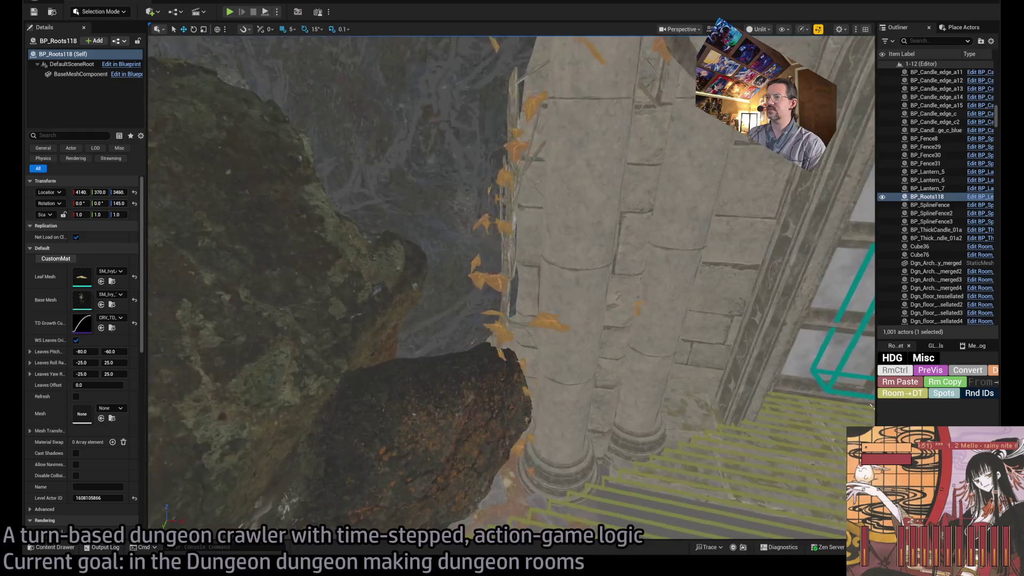
scroll(512, 288, up, 2)
scroll(595, 261, up, 3)
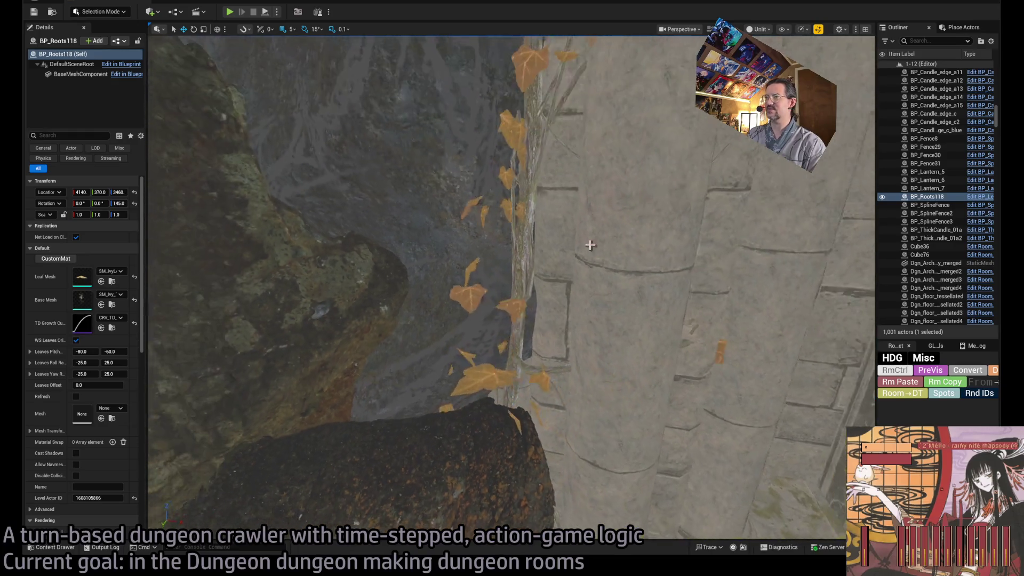
click(514, 146)
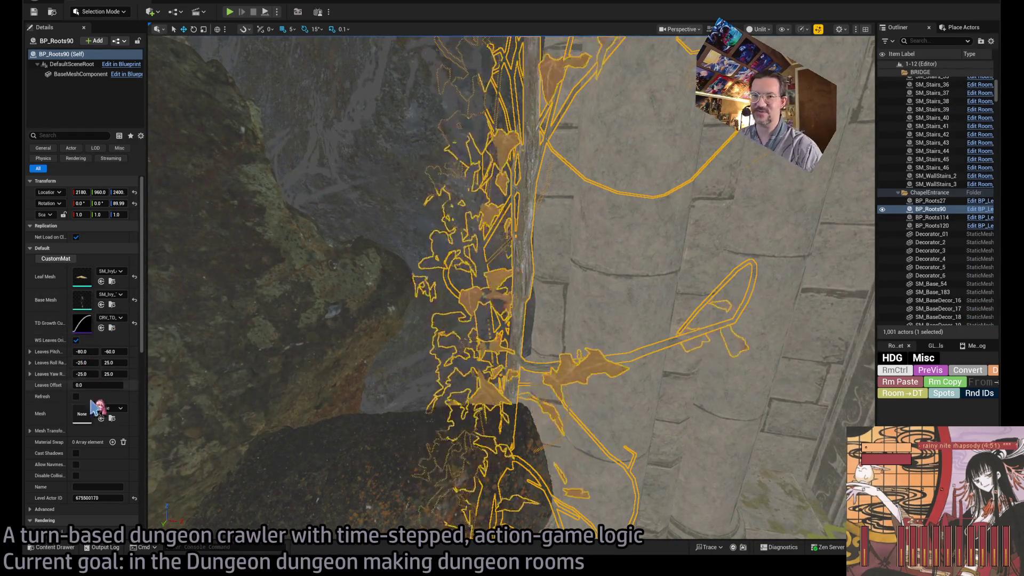
Step: Widen the Details panel and narrow BP_Roots90's minimum leaf pitch randomness
scroll(80, 368, down, 1)
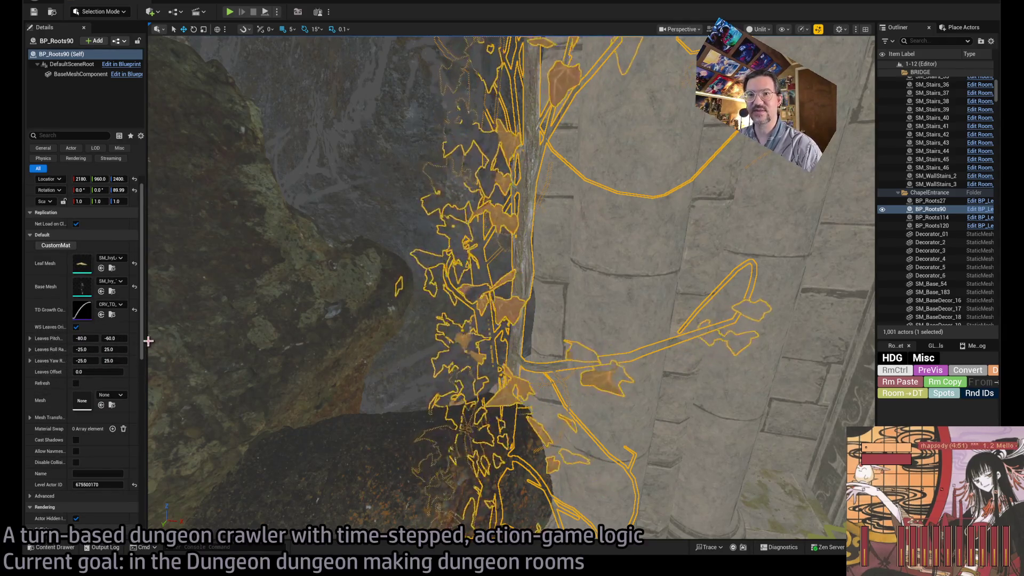
mouse_move(146, 343)
mouse_down()
mouse_move(245, 338)
mouse_move(387, 355)
mouse_up()
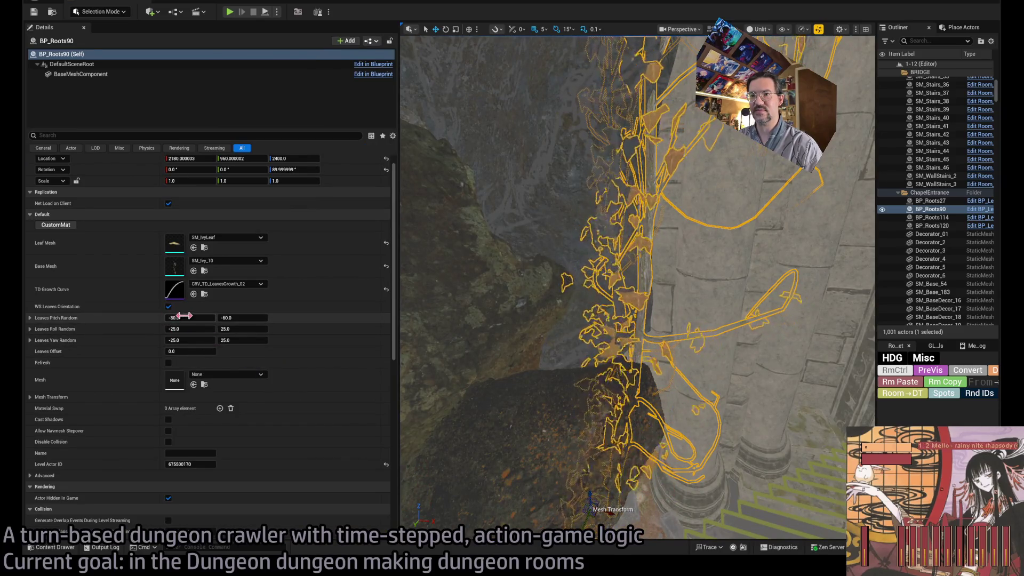
drag(194, 317, 189, 317)
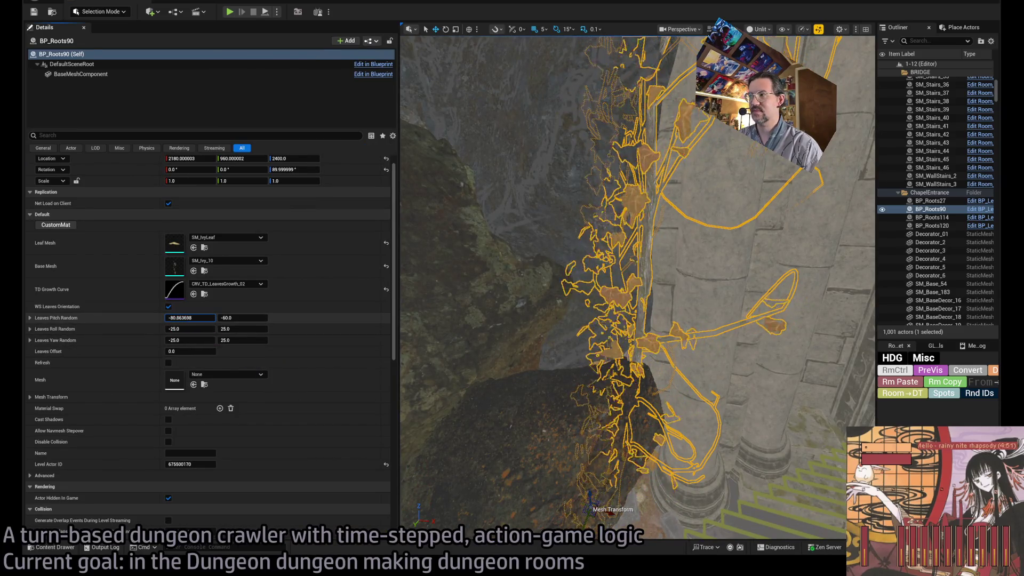
click(197, 318)
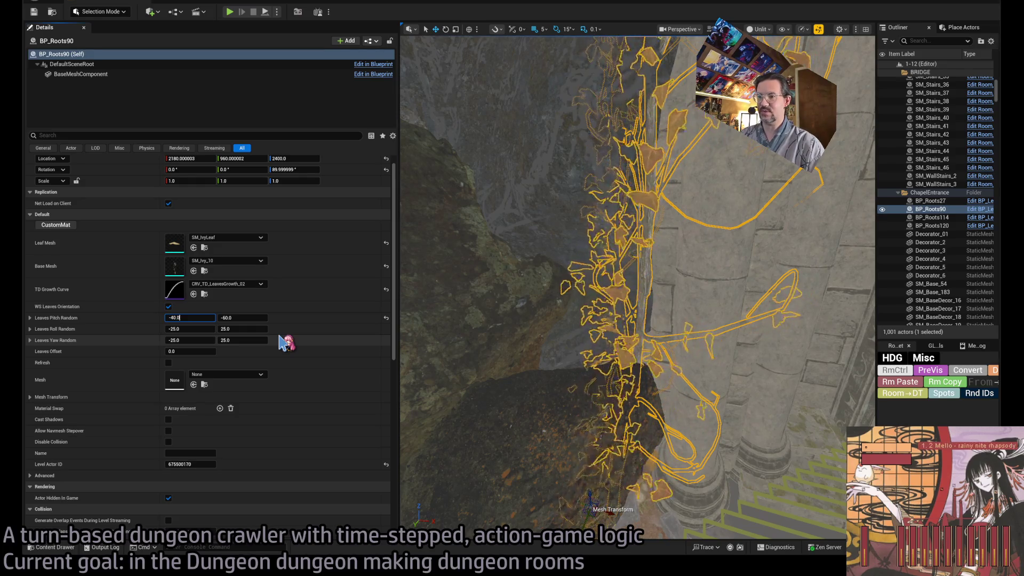
key(Return)
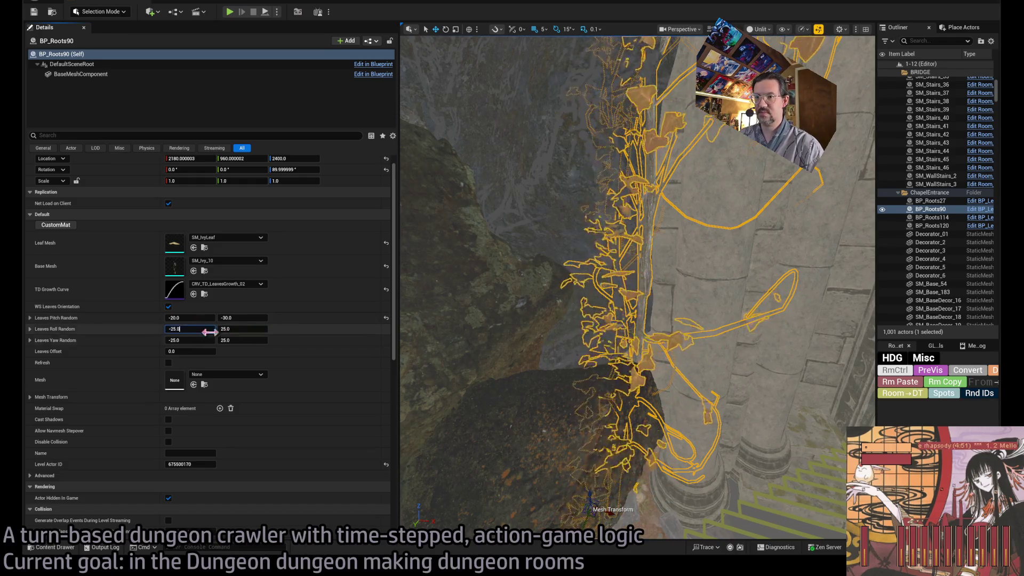
Step: Halve leaf roll randomness to -12.5/12.5, then undo back to the original ranges
key(Return)
key(Return)
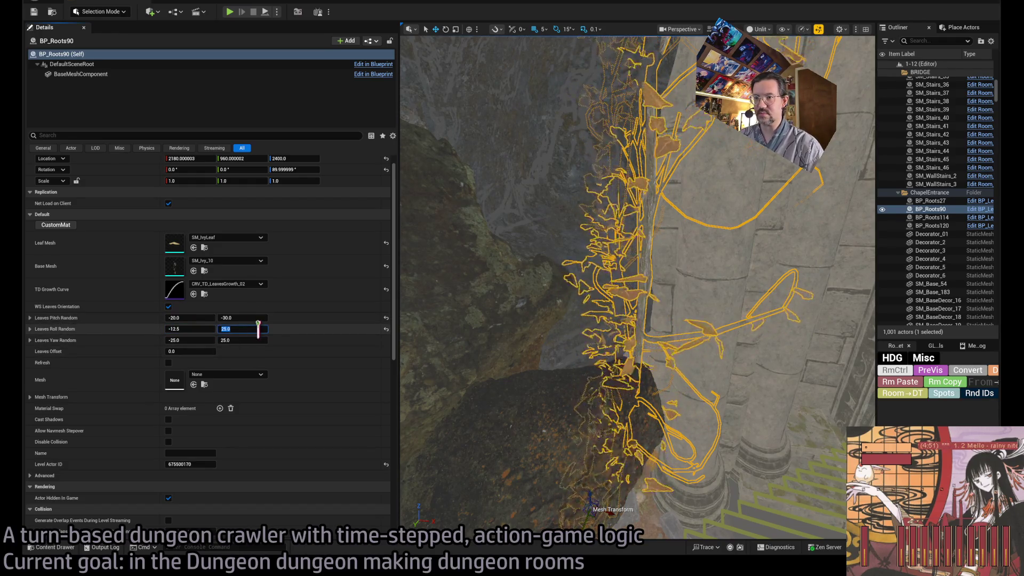
text(/2)
text(12.5)
key(Return)
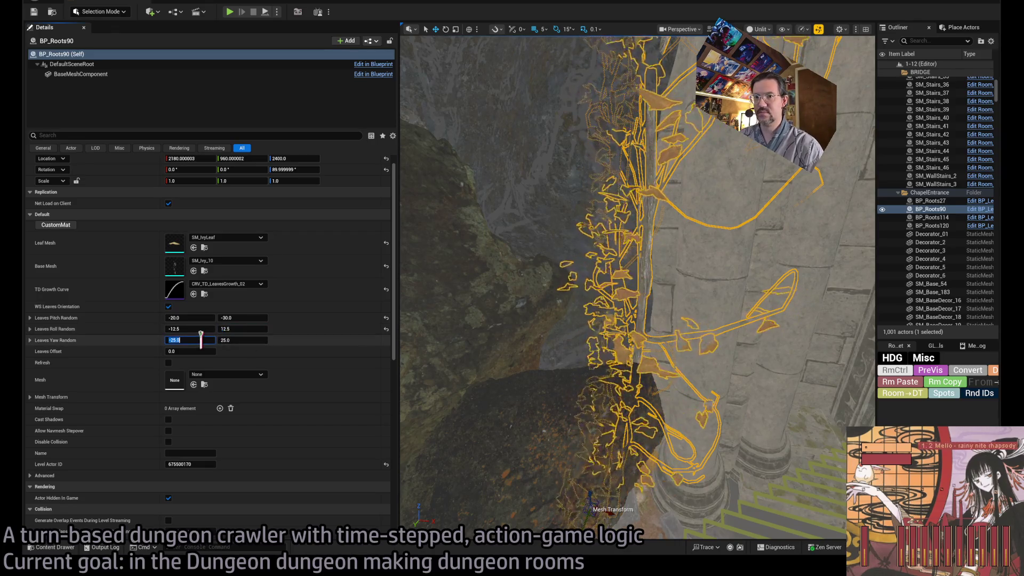
key(Return)
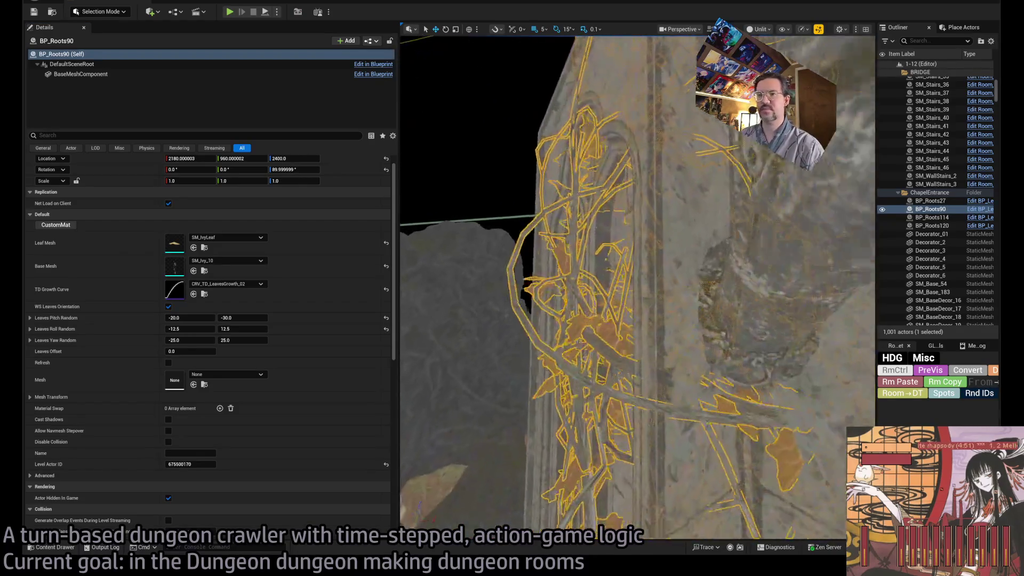
key(ctrl+z)
key(ctrl+z)
key(ctrl+z)
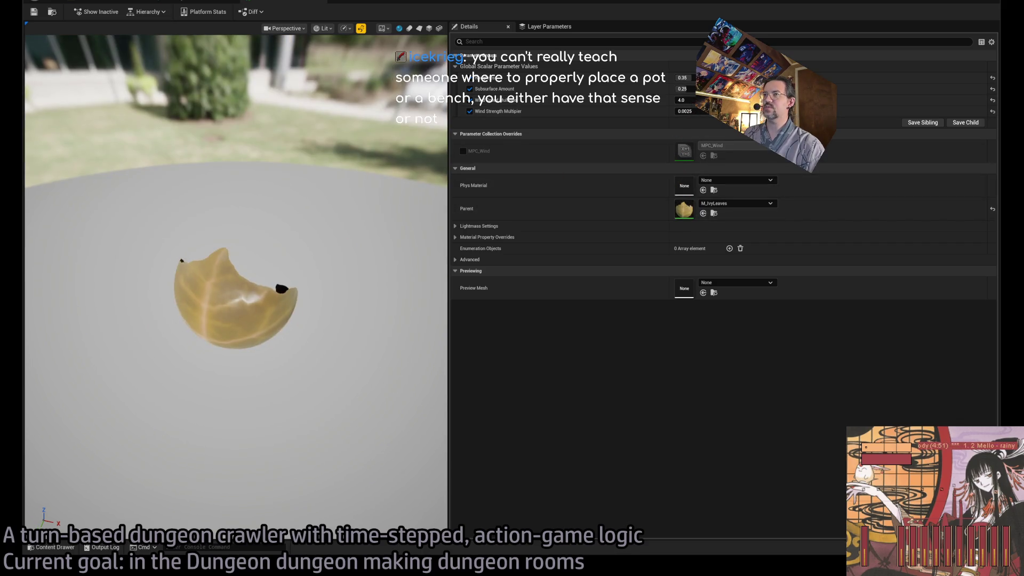
mouse_move(331, 269)
mouse_down()
mouse_move(374, 270)
mouse_move(373, 283)
mouse_up()
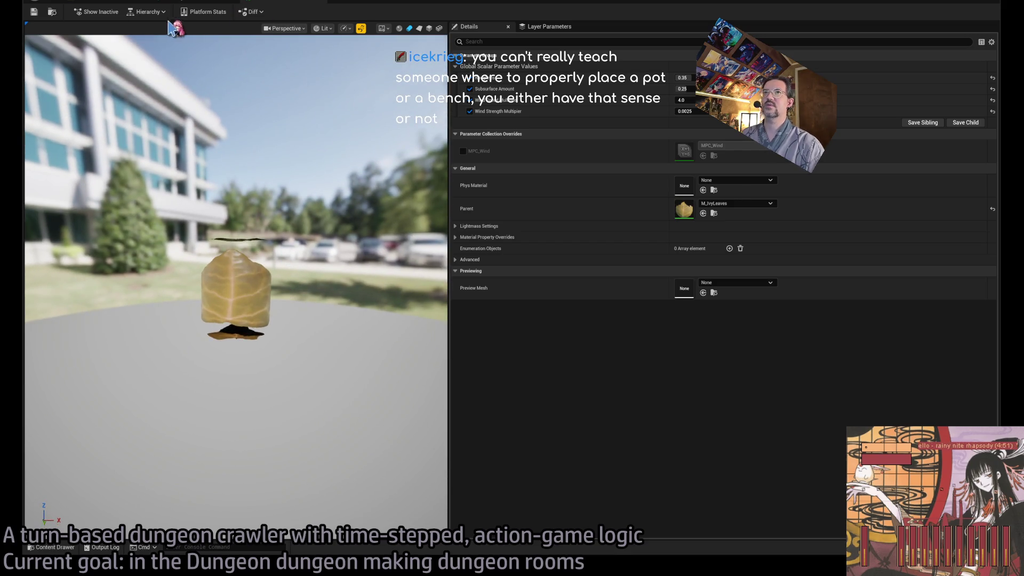
click(170, 3)
click(288, 3)
click(124, 2)
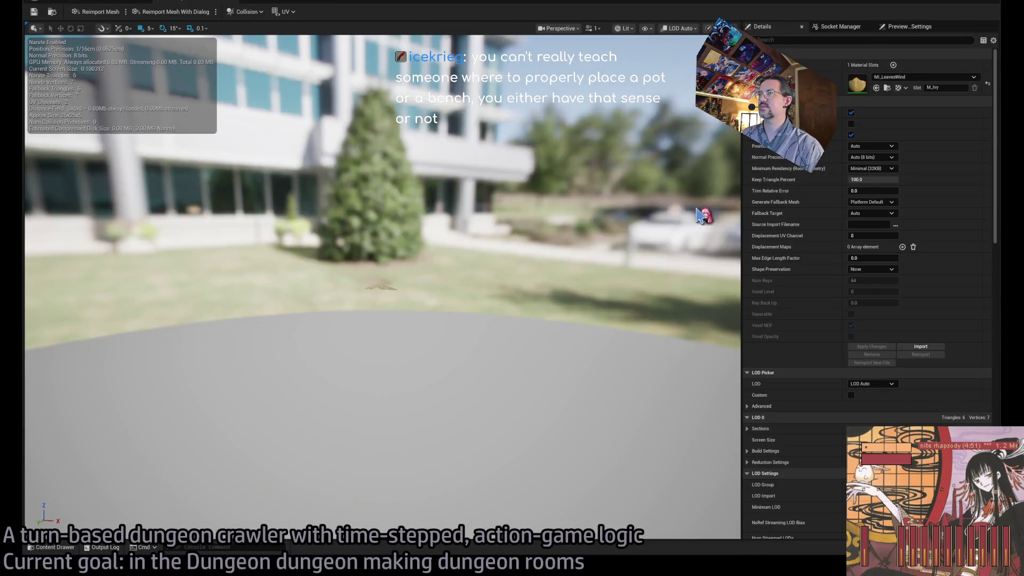
click(124, 1)
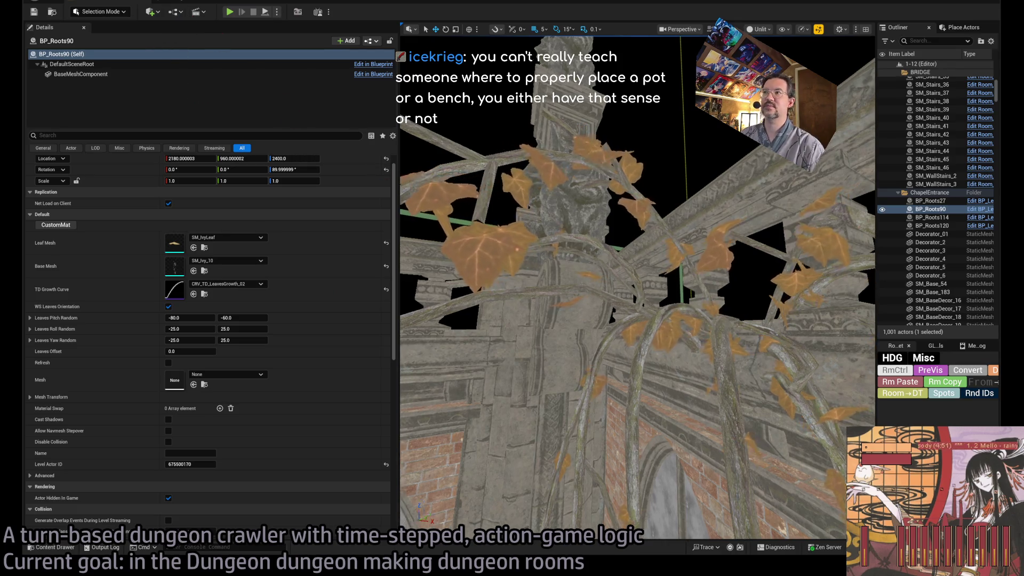
scroll(432, 198, up, 3)
drag(397, 183, 184, 183)
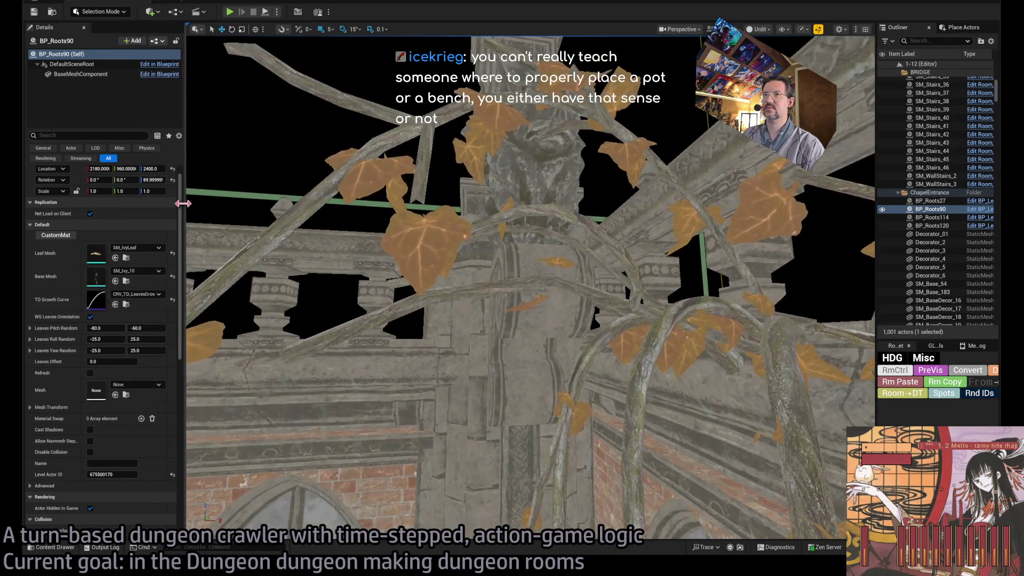
scroll(320, 213, down, 5)
drag(363, 440, 373, 437)
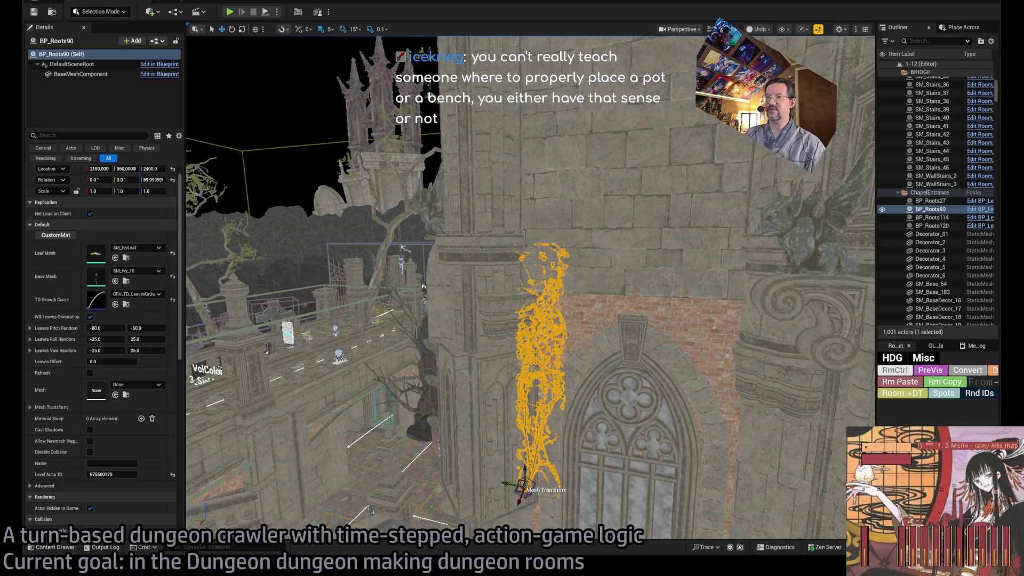
mouse_move(534, 320)
mouse_down()
mouse_move(459, 304)
mouse_move(533, 320)
mouse_move(470, 307)
mouse_move(544, 274)
mouse_up()
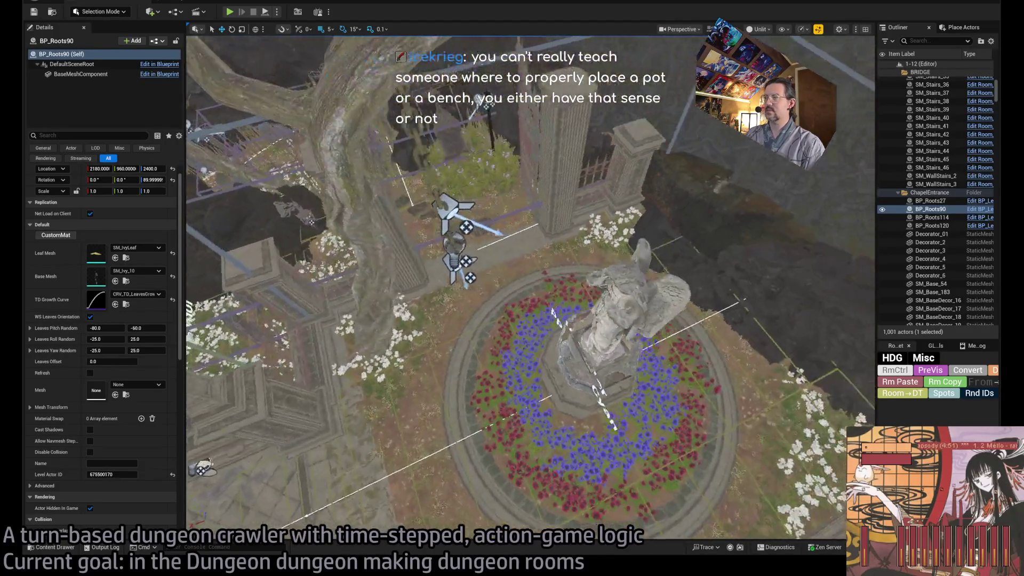
scroll(530, 288, up, 5)
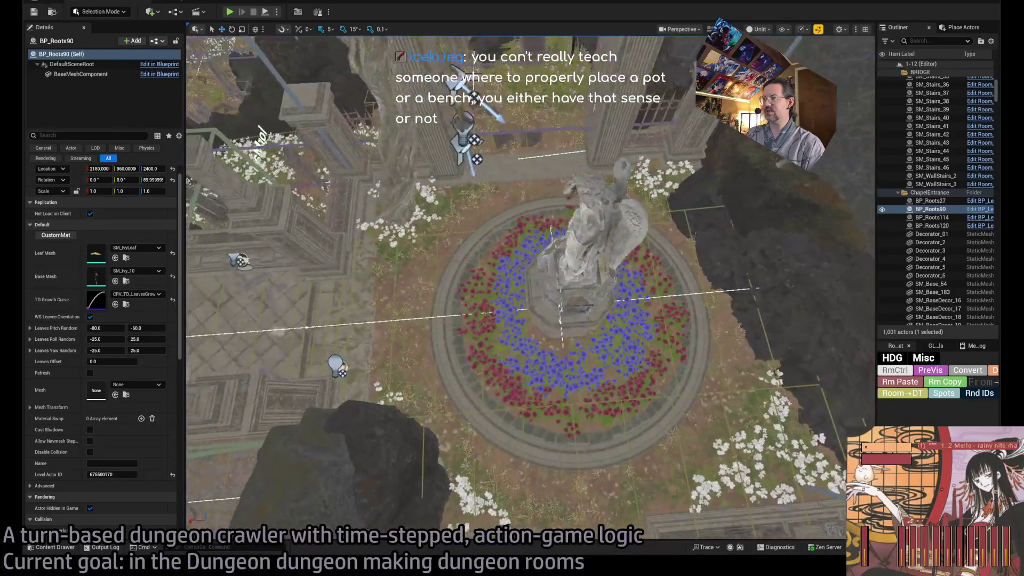
scroll(463, 451, up, 3)
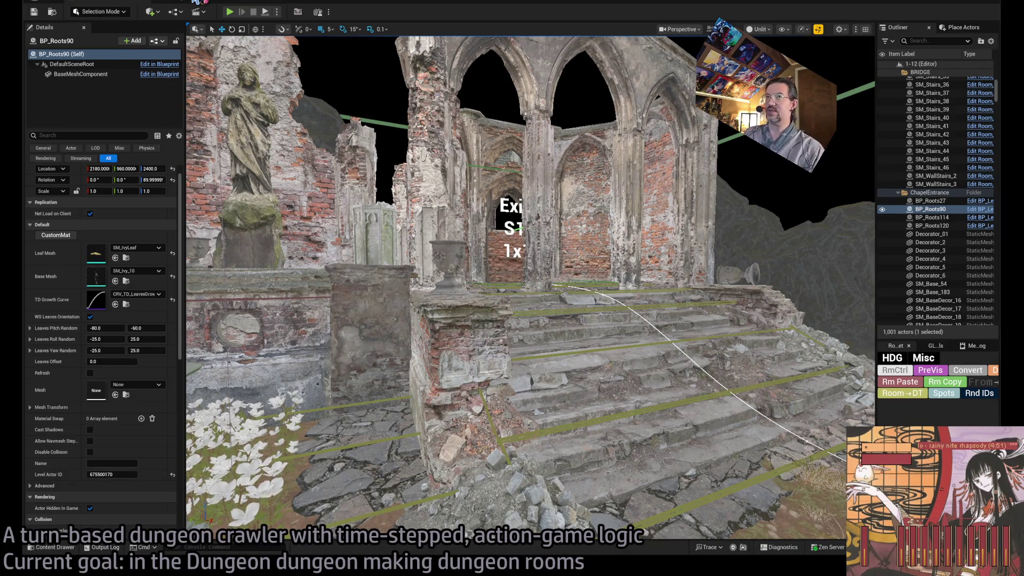
key(w)
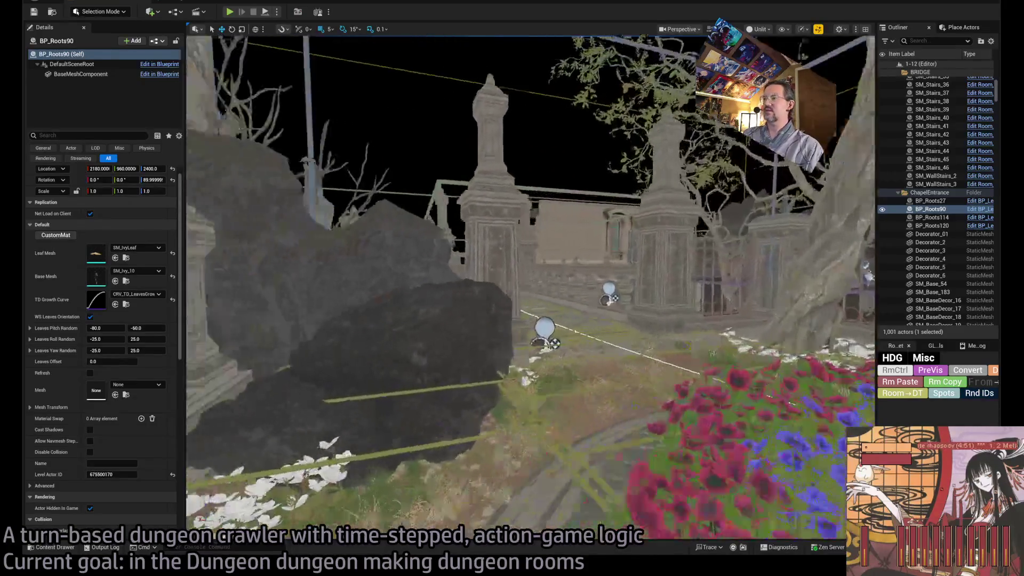
Step: Fly the camera over the graveyard gate and down the bridge, then start Play-In-Editor
key(w)
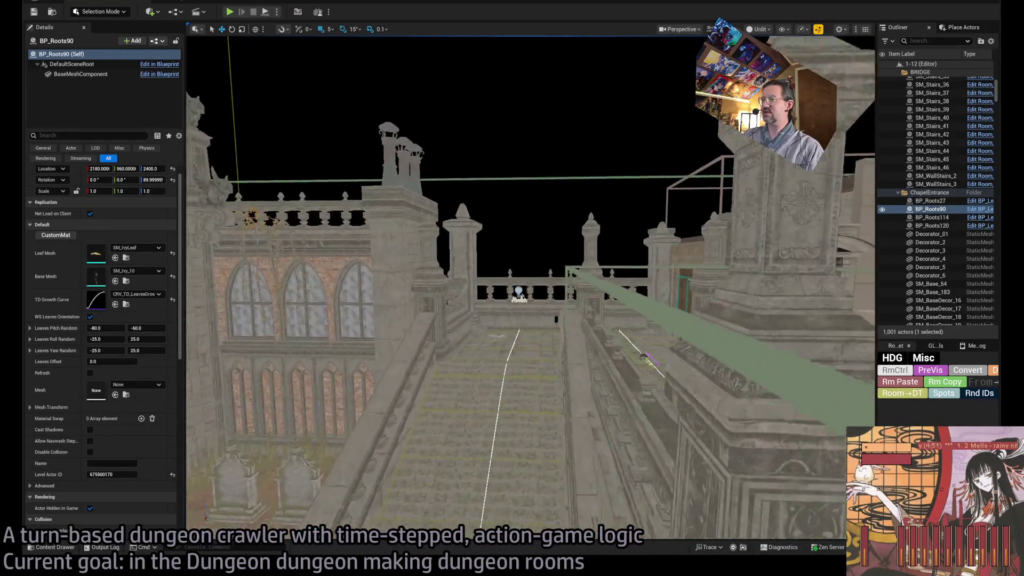
key(w)
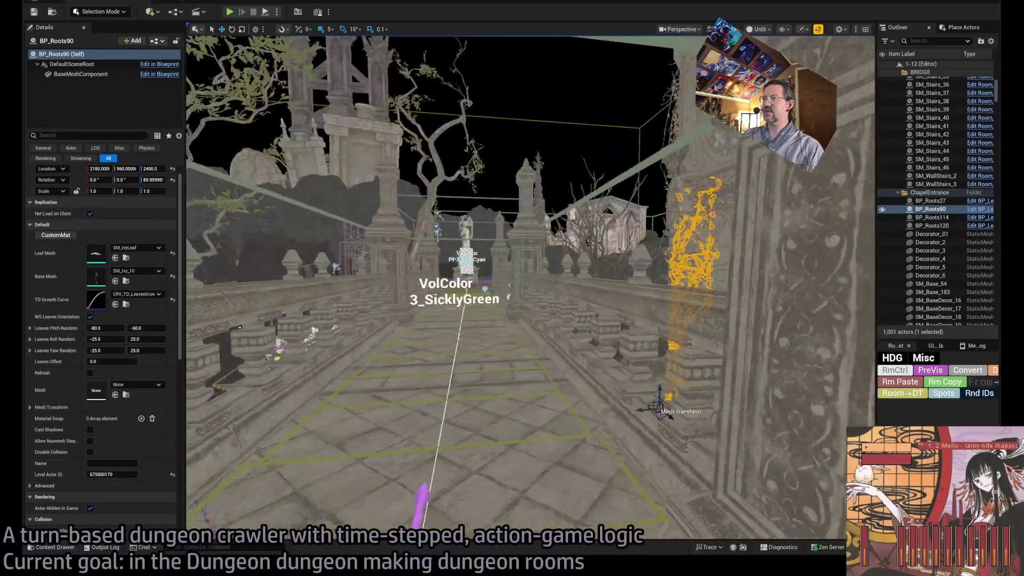
key(w)
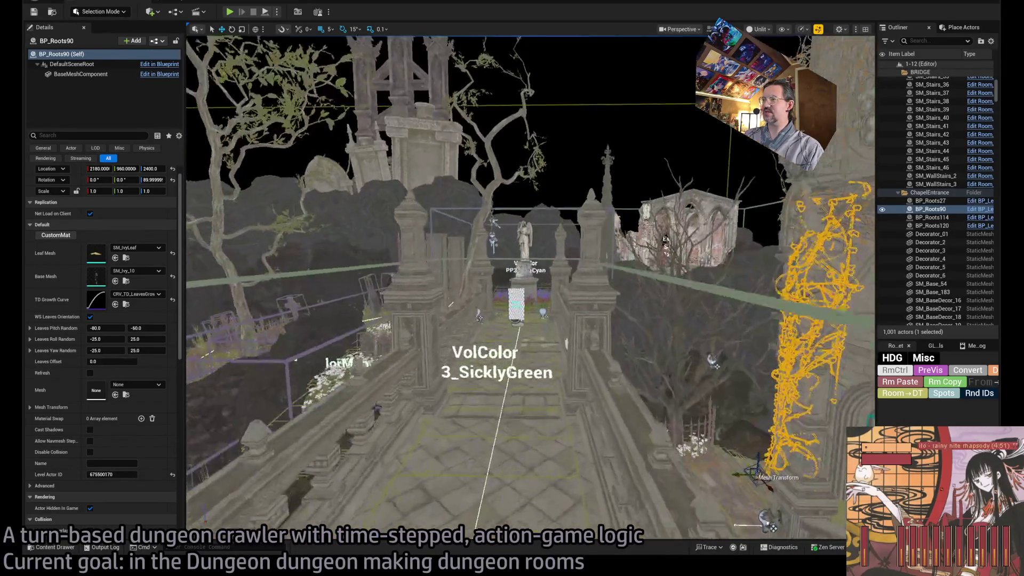
key(w)
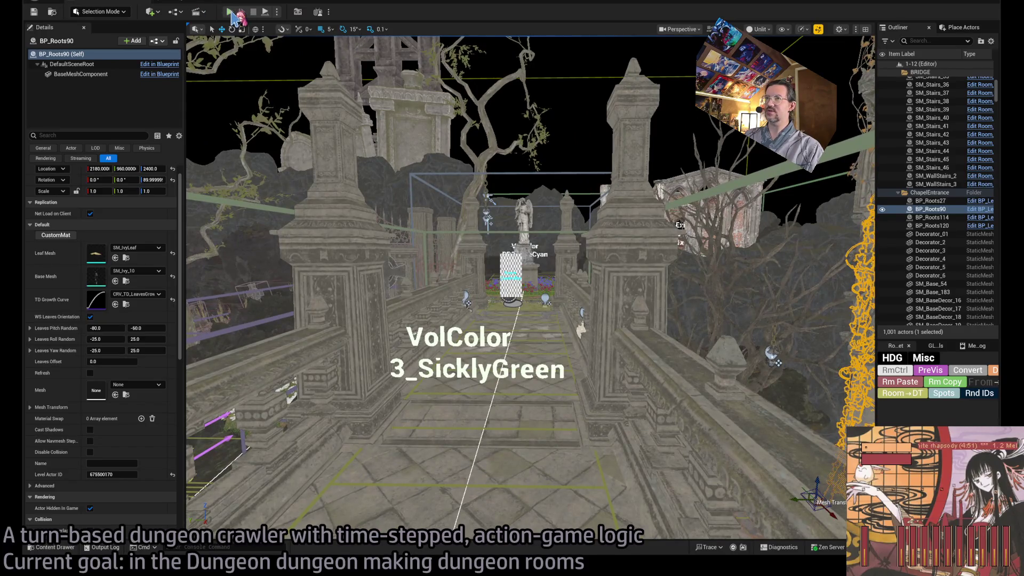
key(alt+p)
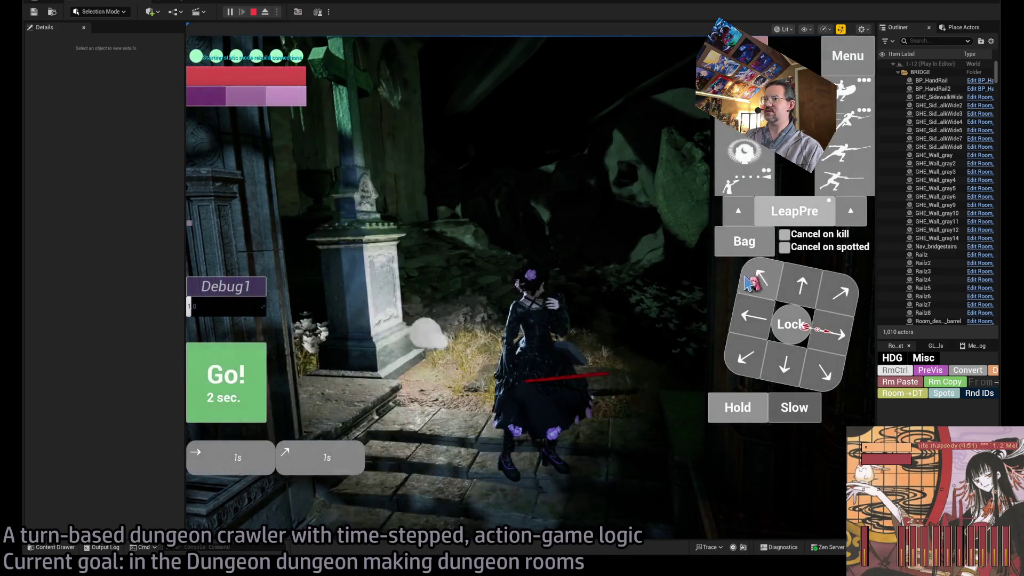
Step: Play out a few turns and a downward move, then stop the session and frame BP_Roots90
click(238, 413)
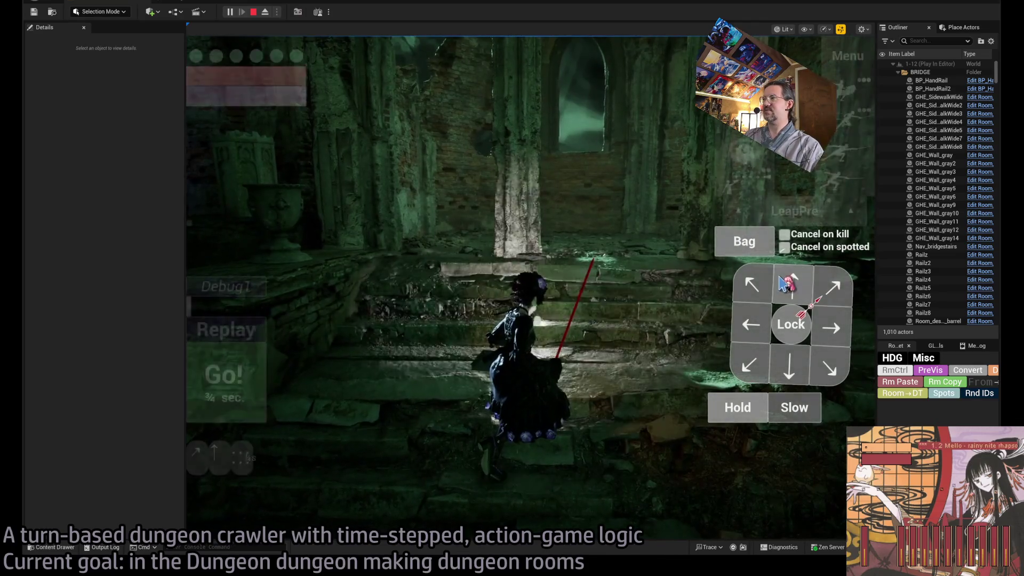
click(246, 373)
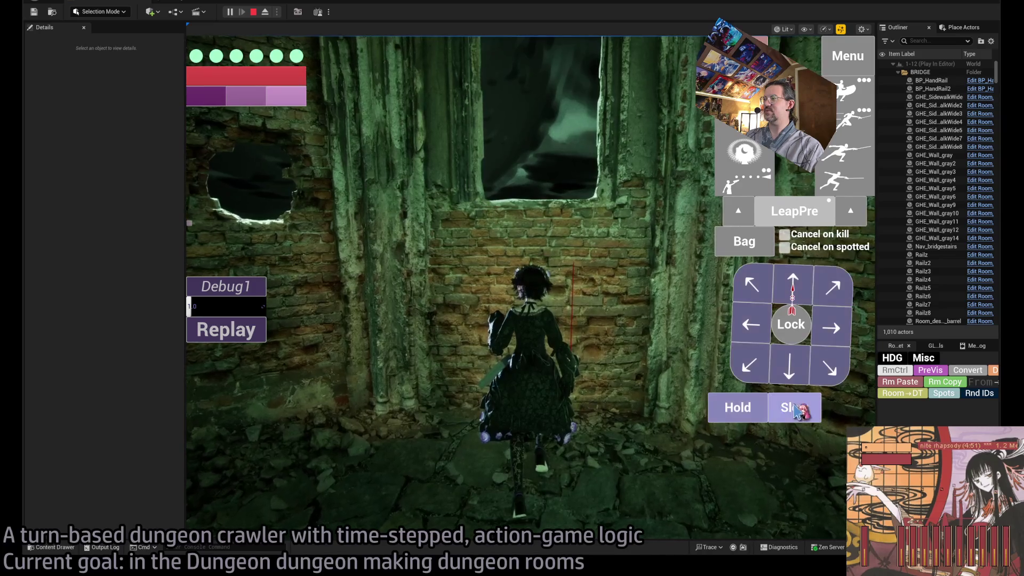
click(789, 368)
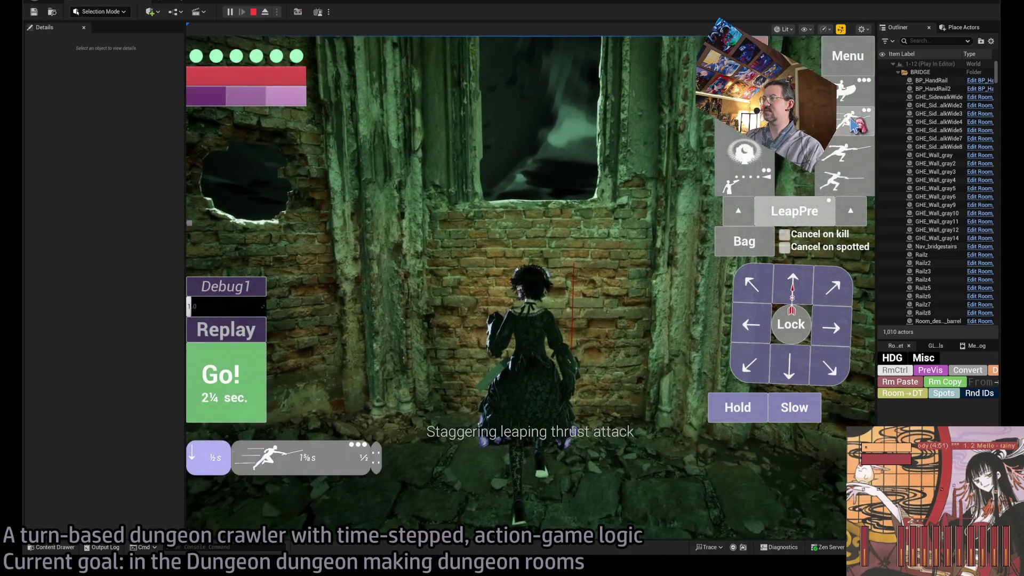
click(219, 389)
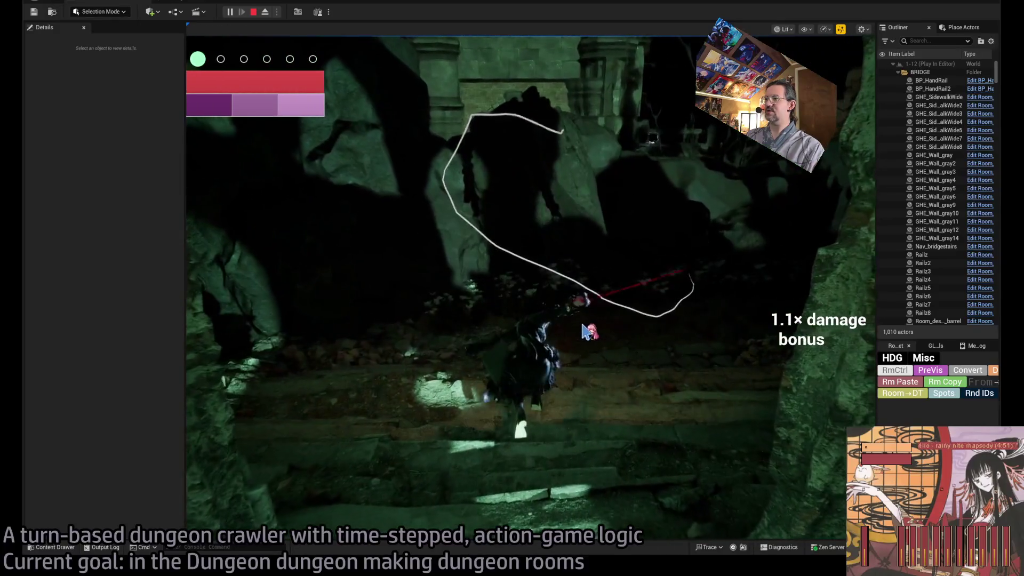
key(Escape)
double_click(931, 212)
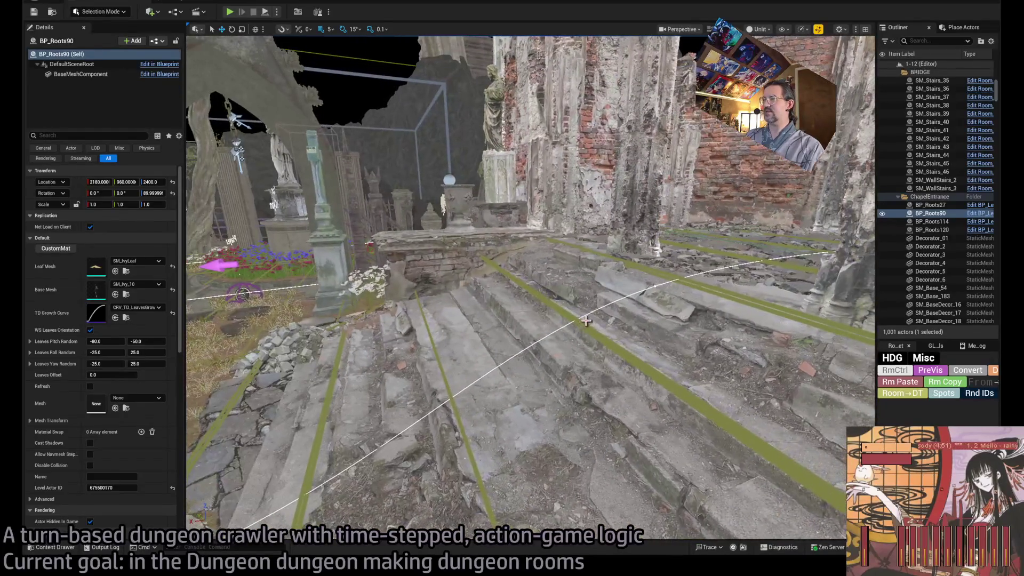
Step: Select and frame the Nav_grave_upper6 path on the chapel stairs, then start playing again
click(501, 406)
click(454, 406)
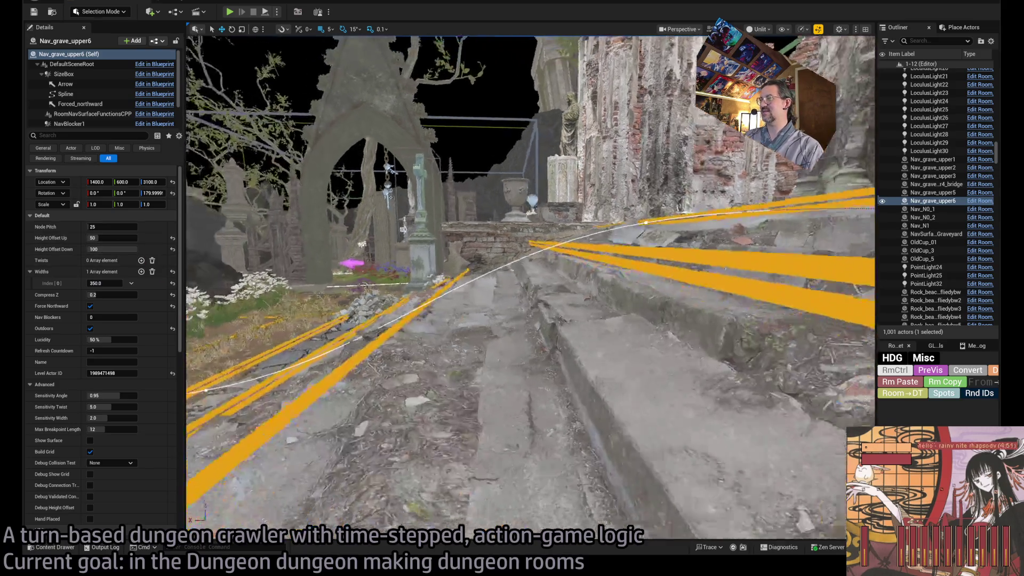
key(f)
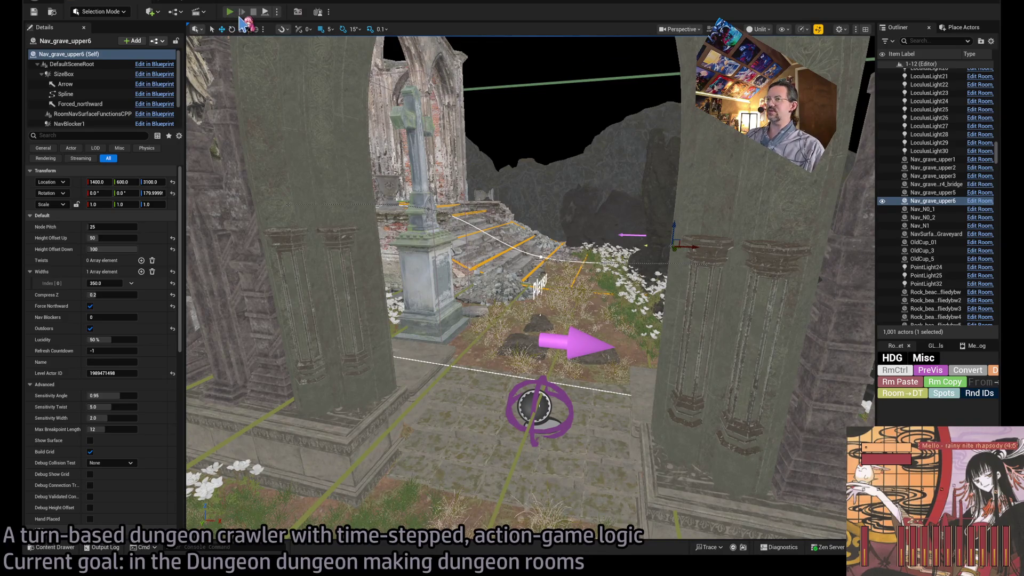
click(238, 18)
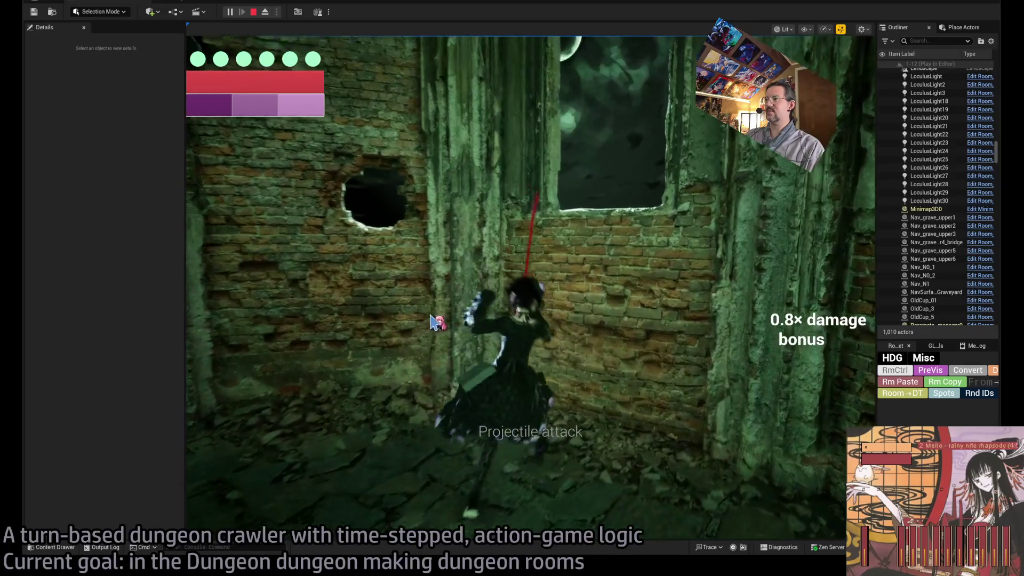
Step: Stop the play session, fly along the graveyard walkway to the tree, and enter Foliage Mode
key(Escape)
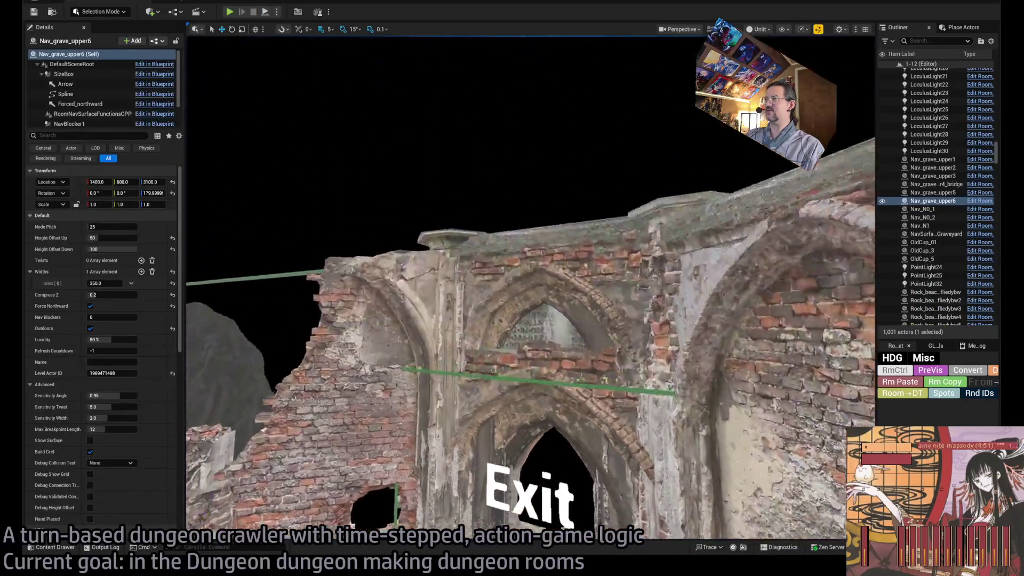
key(w)
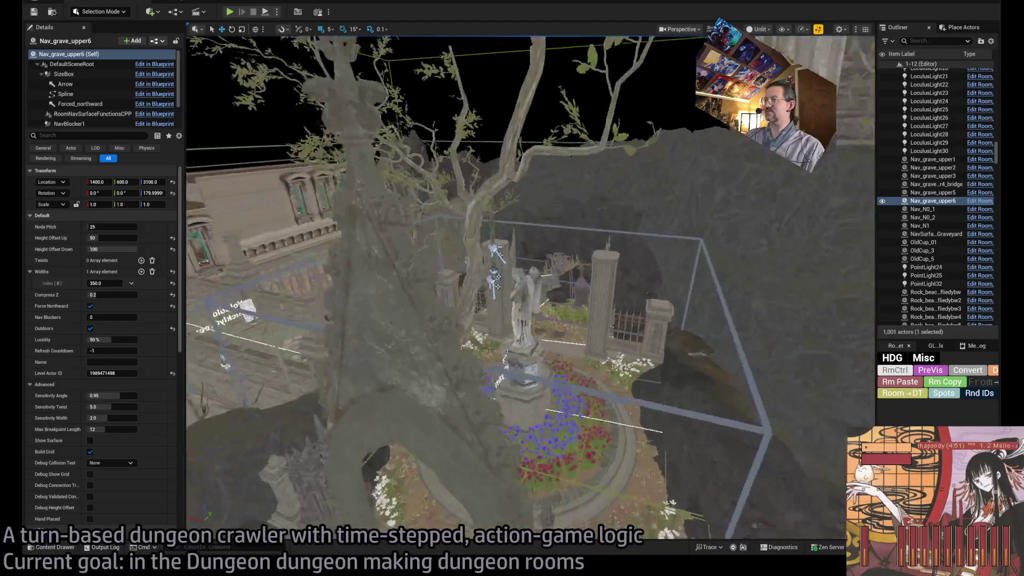
key(w)
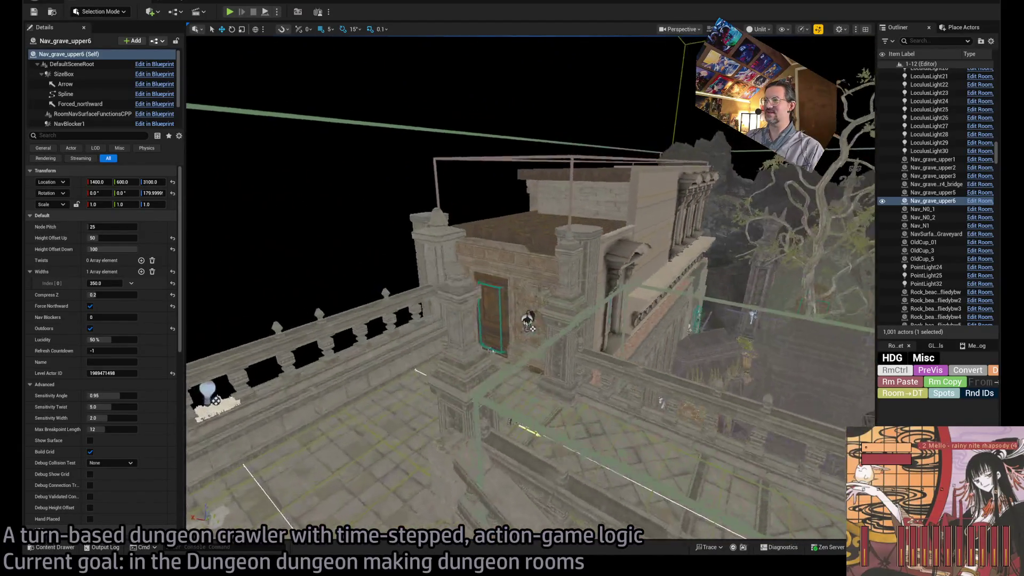
key(f)
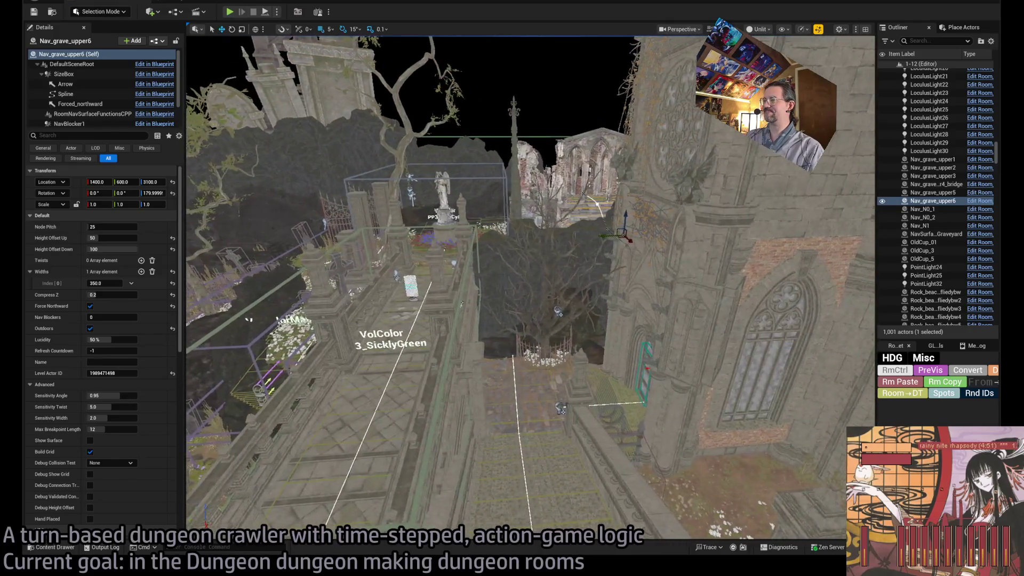
key(w)
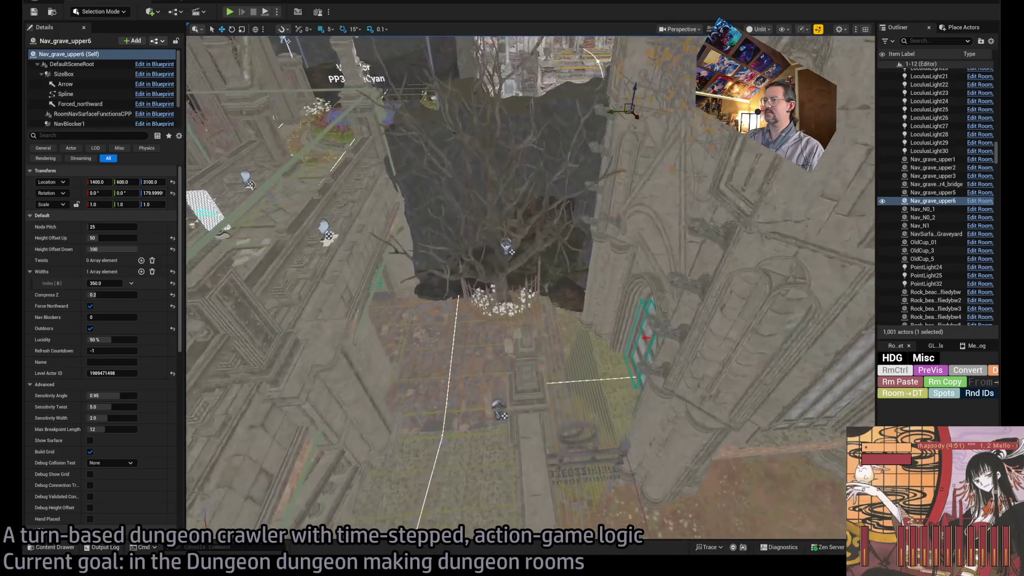
key(w)
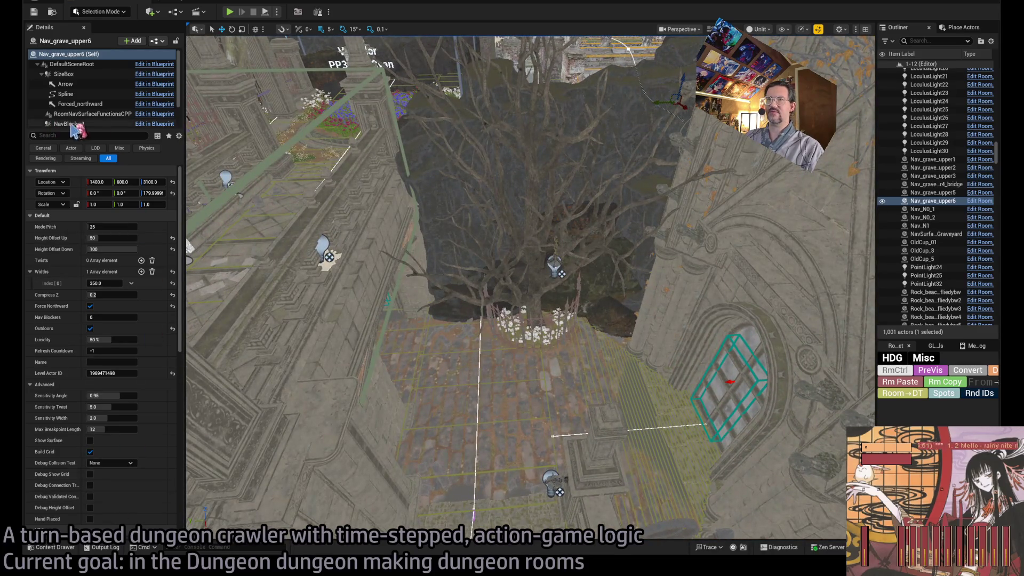
key(shift+3)
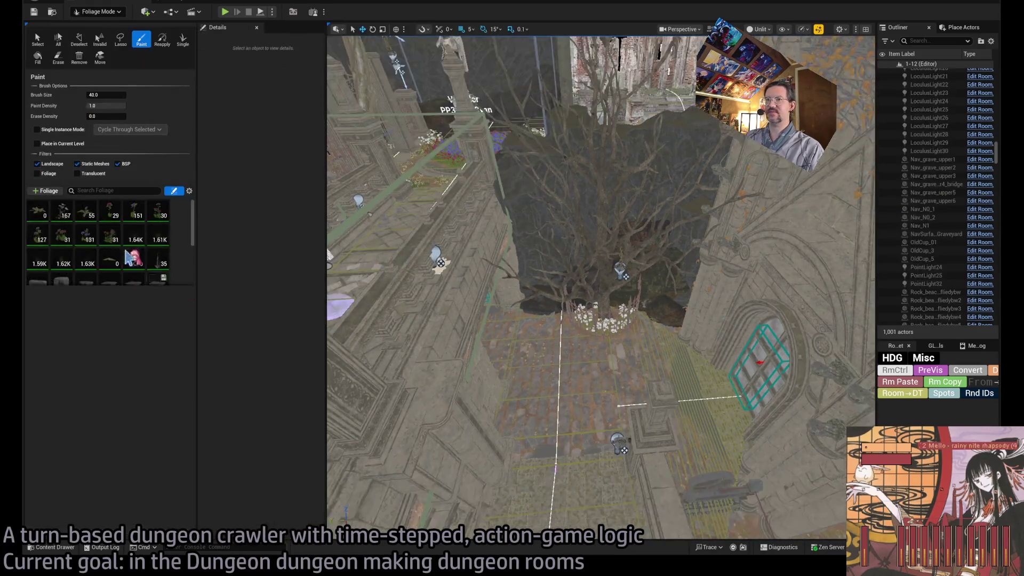
Step: Select the two unused ivy leaf foliage types and paint them across the walkway paving
click(137, 262)
scroll(149, 248, down, 3)
click(111, 254)
shift+click(87, 278)
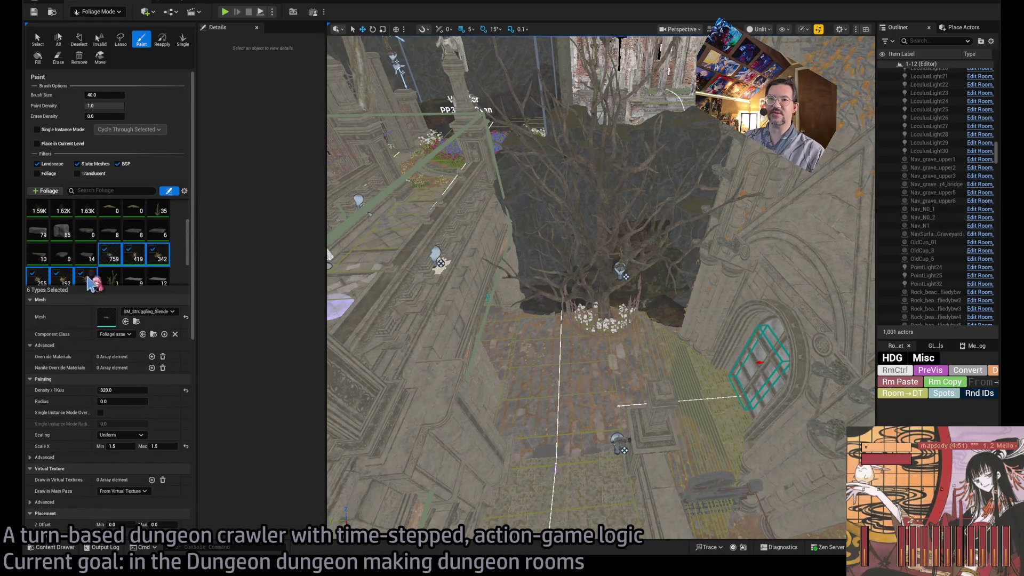
click(110, 210)
ctrl+click(134, 209)
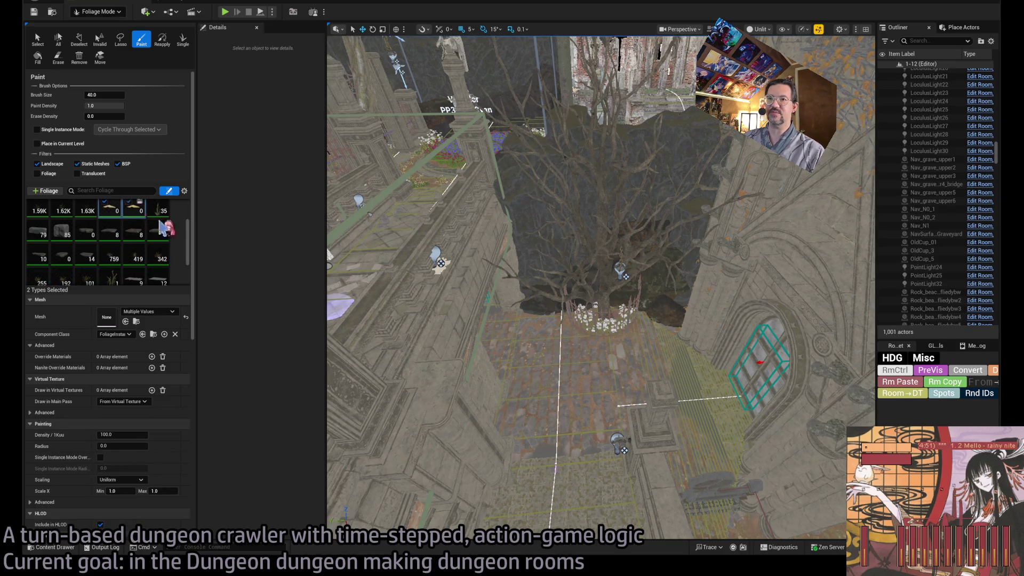
scroll(570, 344, up, 5)
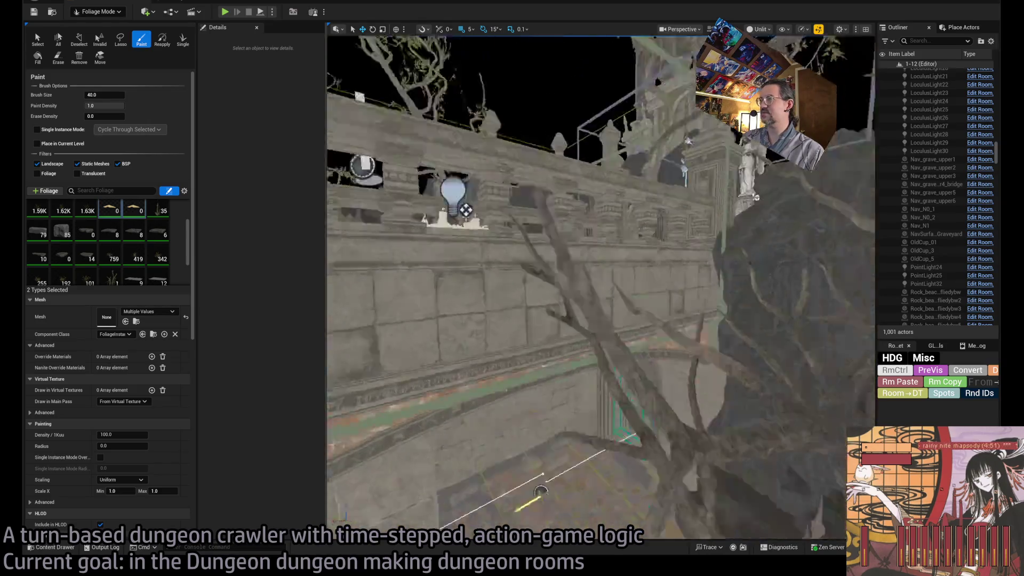
scroll(667, 350, down, 4)
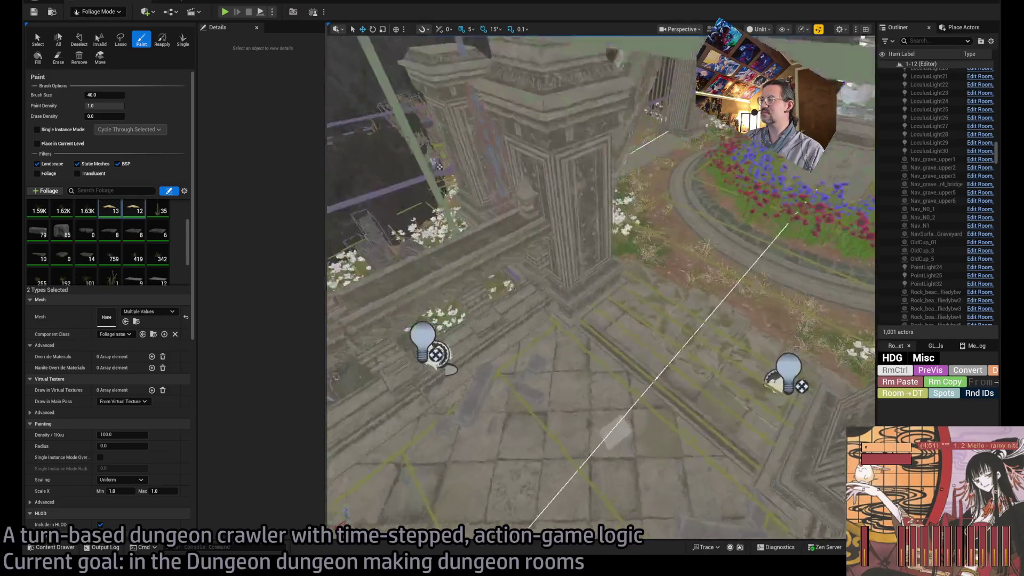
drag(633, 285, 595, 330)
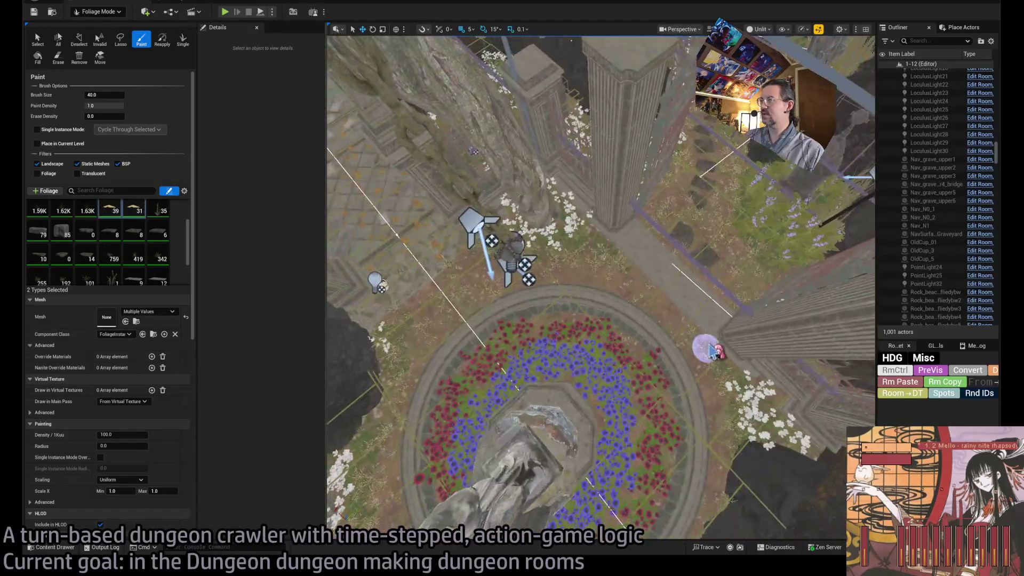
Step: Paint more red and blue flowers and leaves around the statue's ring bed and gravestones
drag(661, 312, 458, 292)
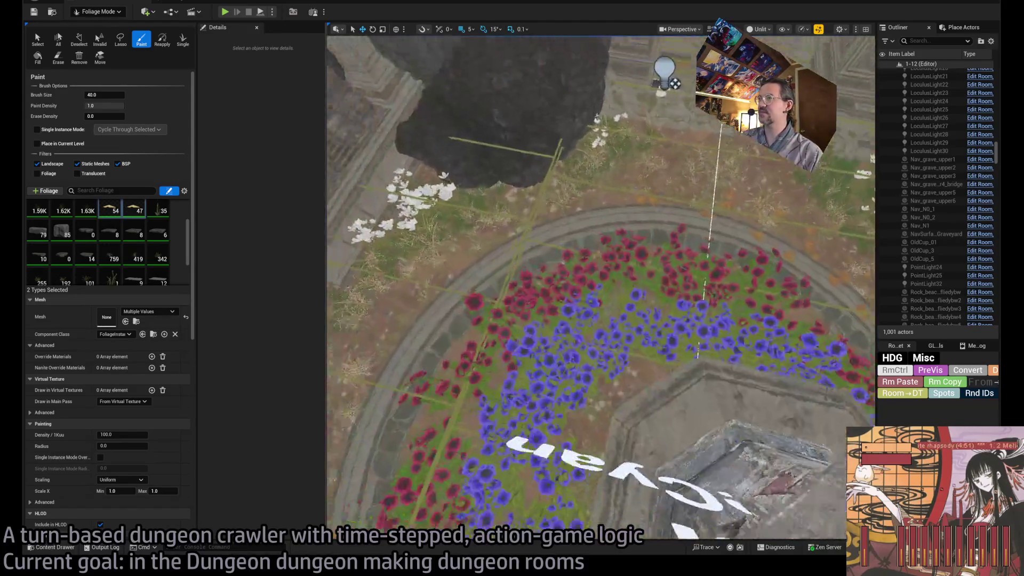
drag(518, 266, 630, 222)
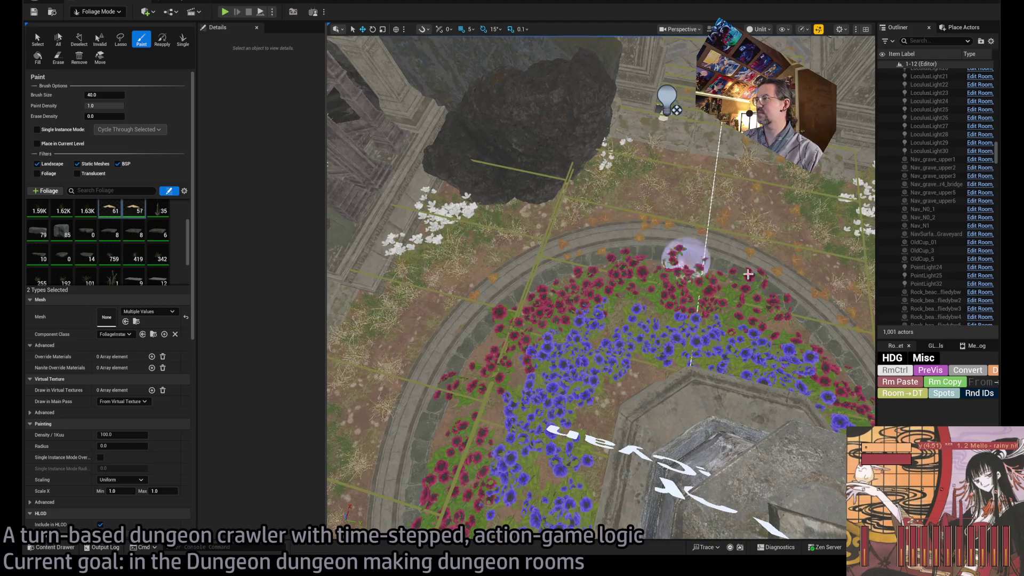
drag(858, 352, 696, 300)
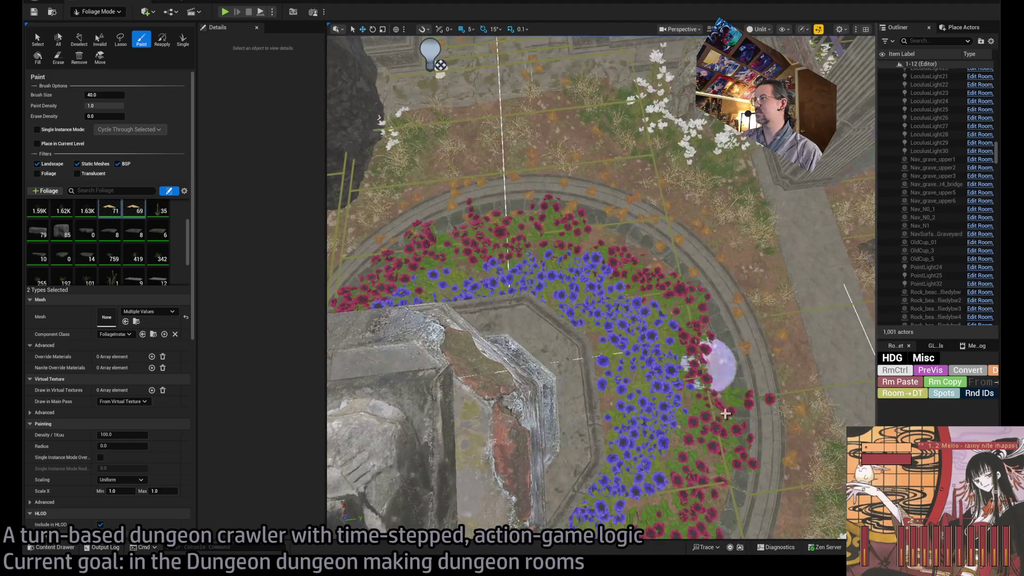
drag(791, 290, 496, 267)
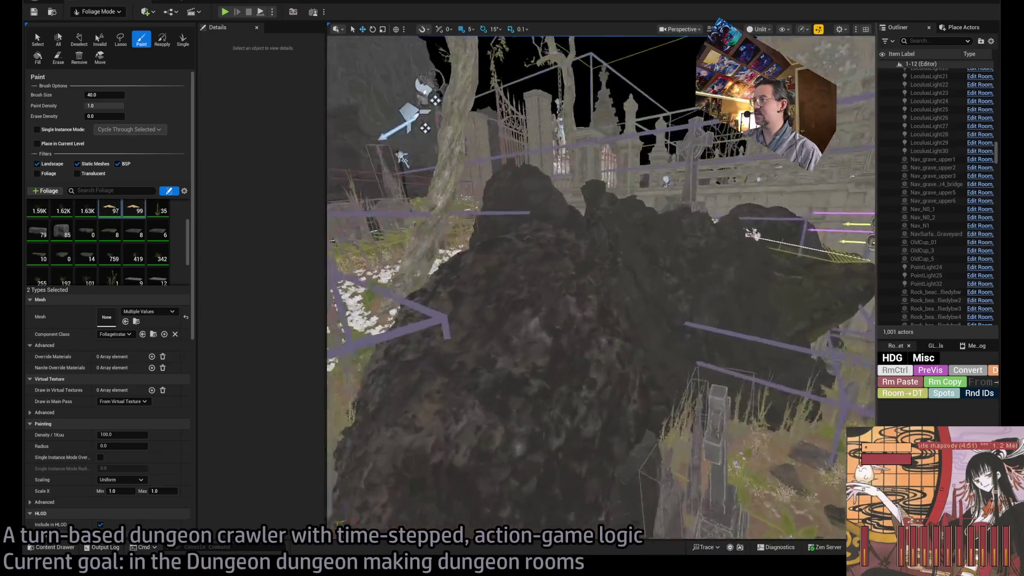
Step: Paint ivy leaves across the dark ground and the cobblestone area
drag(605, 270, 550, 347)
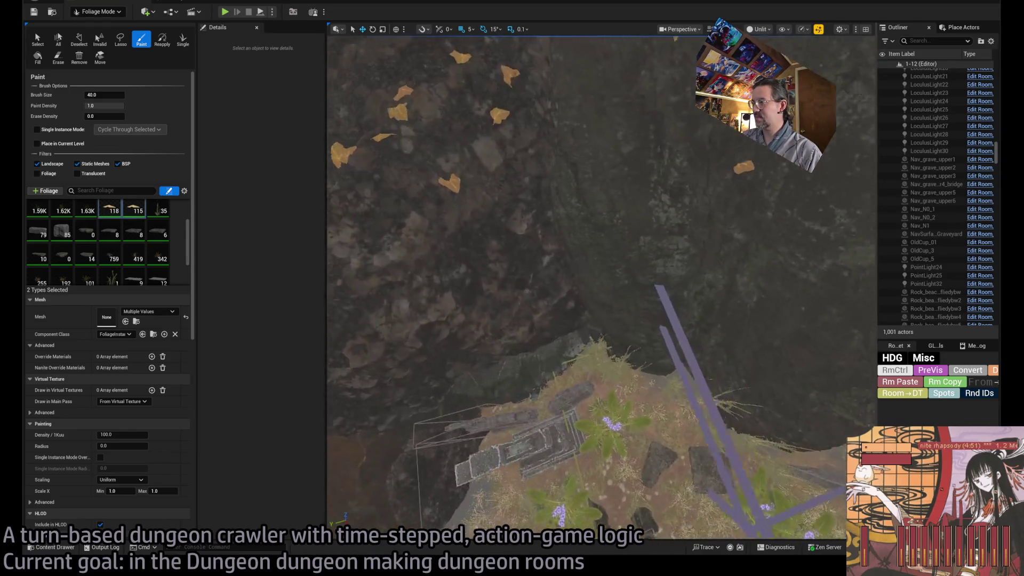
drag(578, 356, 496, 320)
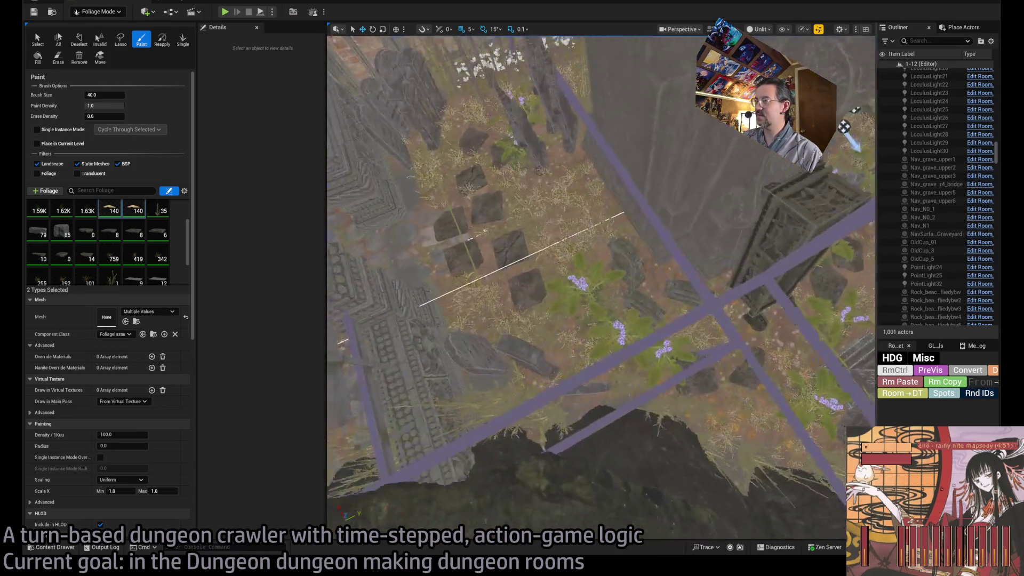
click(622, 349)
mouse_move(540, 268)
mouse_down()
mouse_move(476, 291)
mouse_move(532, 327)
mouse_up()
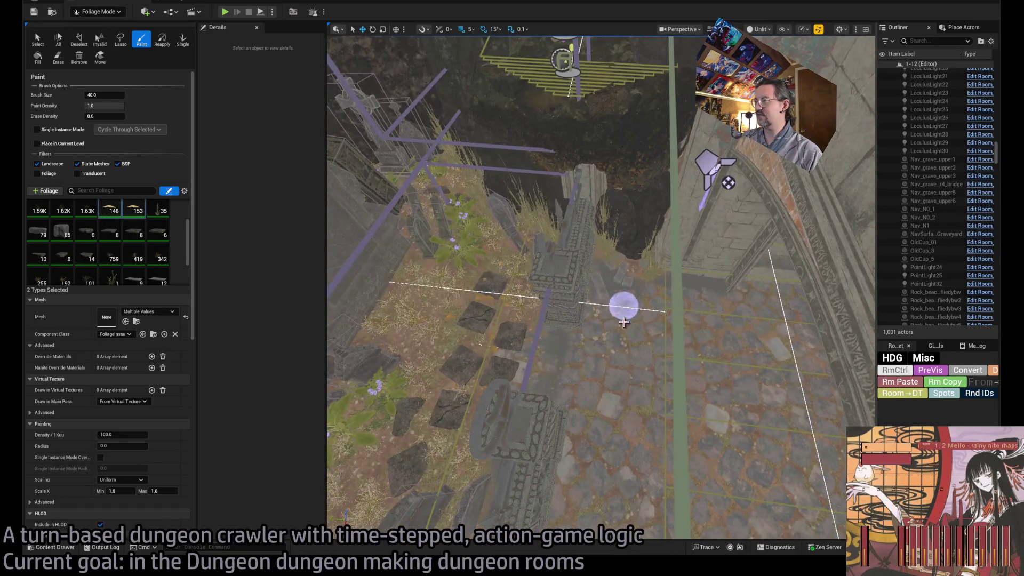
drag(619, 320, 575, 368)
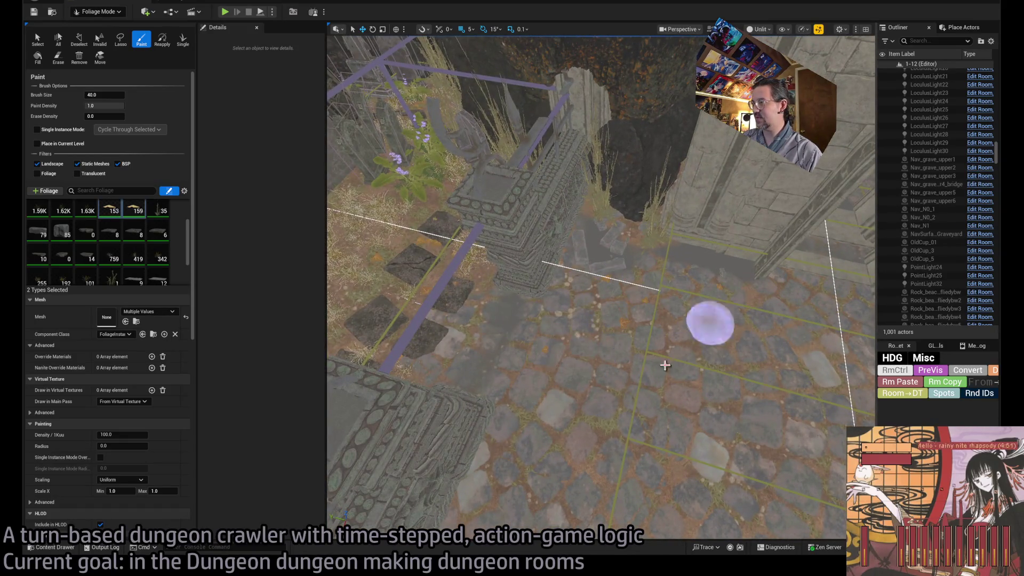
click(461, 352)
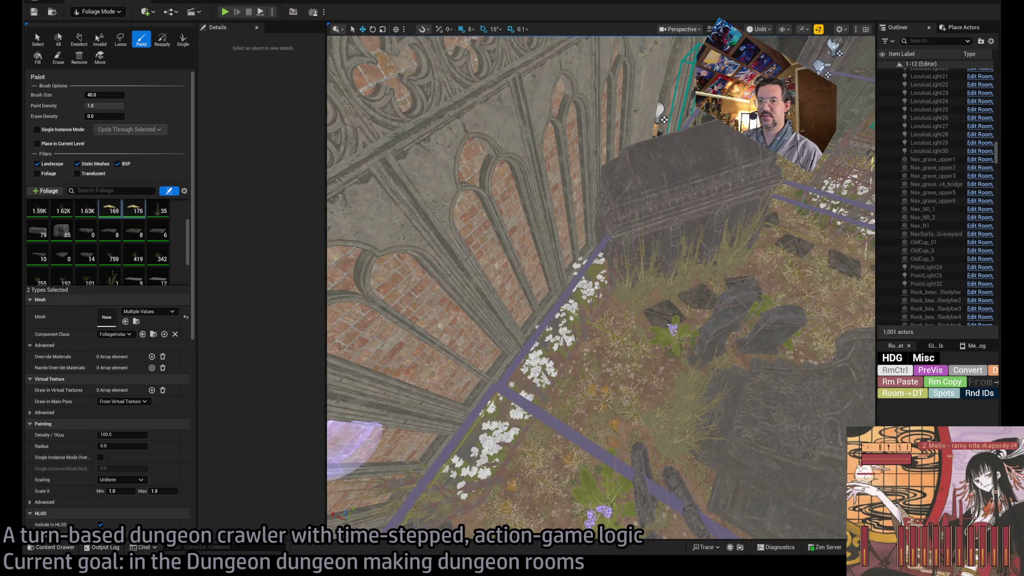
Step: Paint ivy patches around the graveyard paths and between the gravestones
click(634, 324)
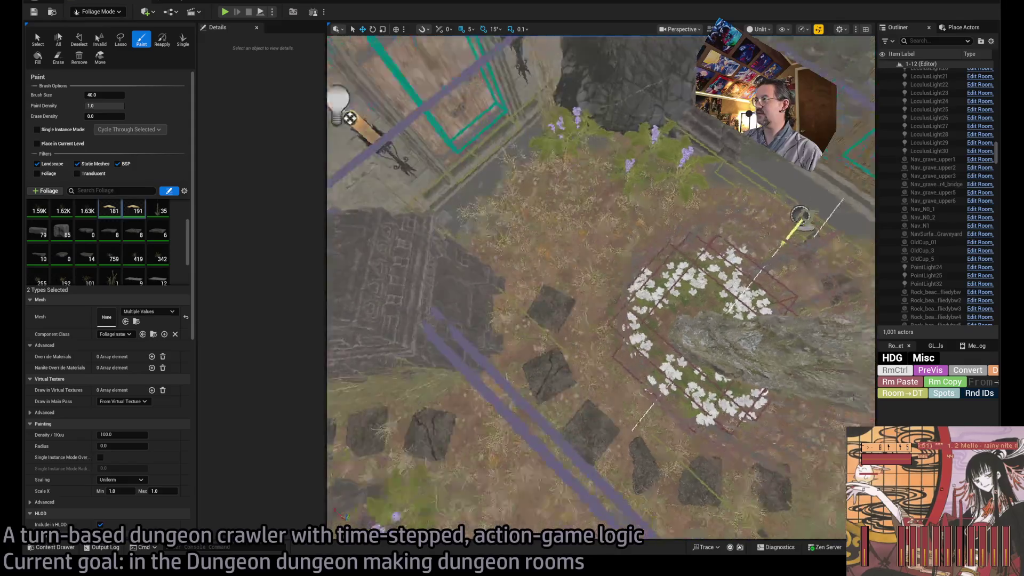
click(631, 287)
click(666, 361)
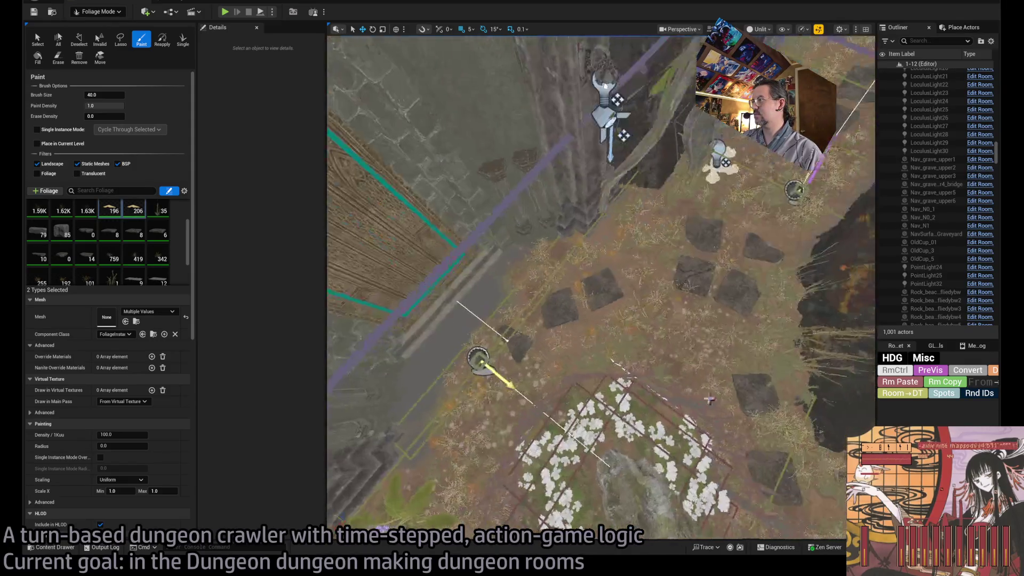
click(701, 354)
click(700, 354)
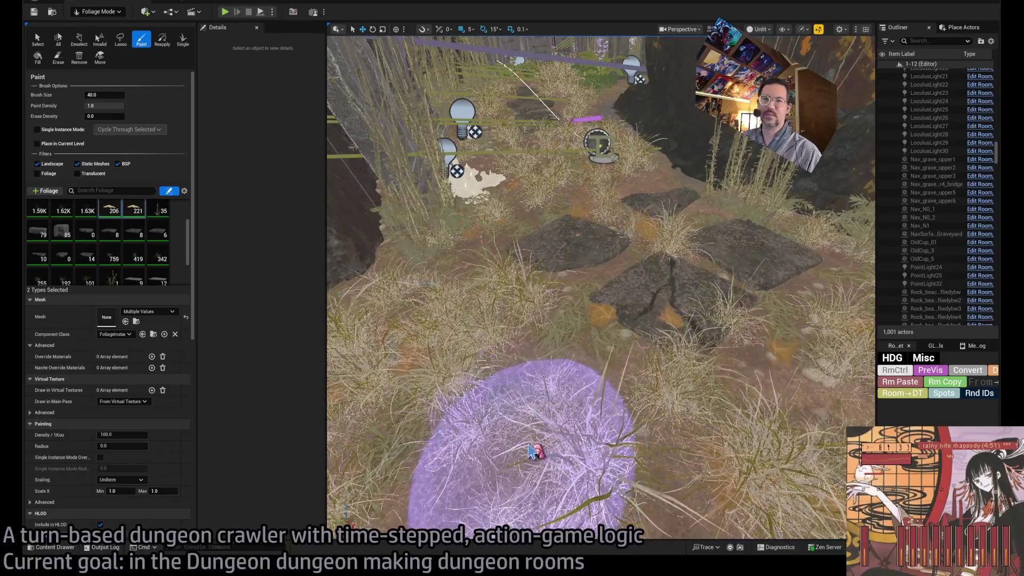
click(131, 214)
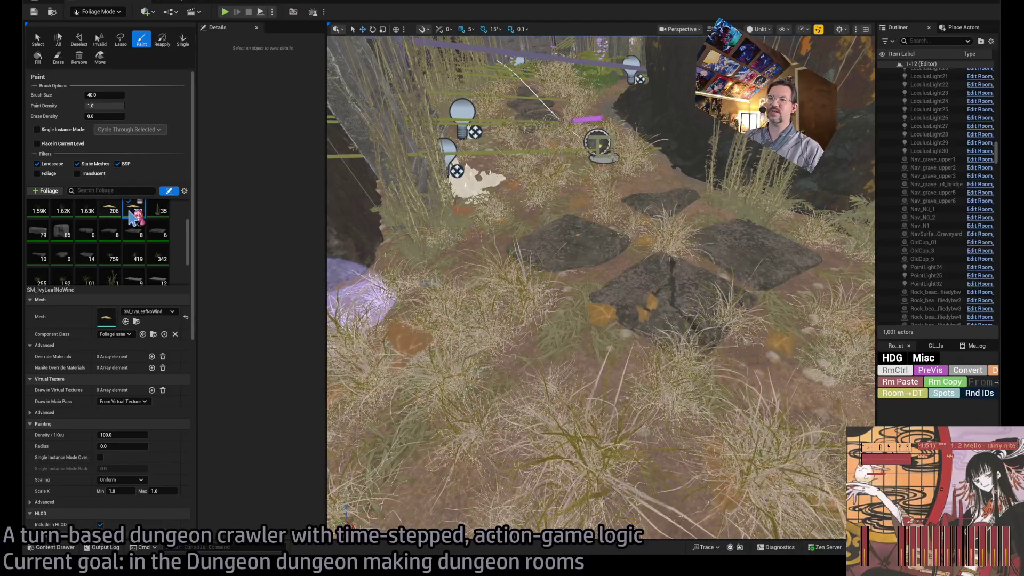
Step: Delete SM_IvyLeaf from the foliage palette and set SM_IvyLeafNoWind density to 300
click(114, 216)
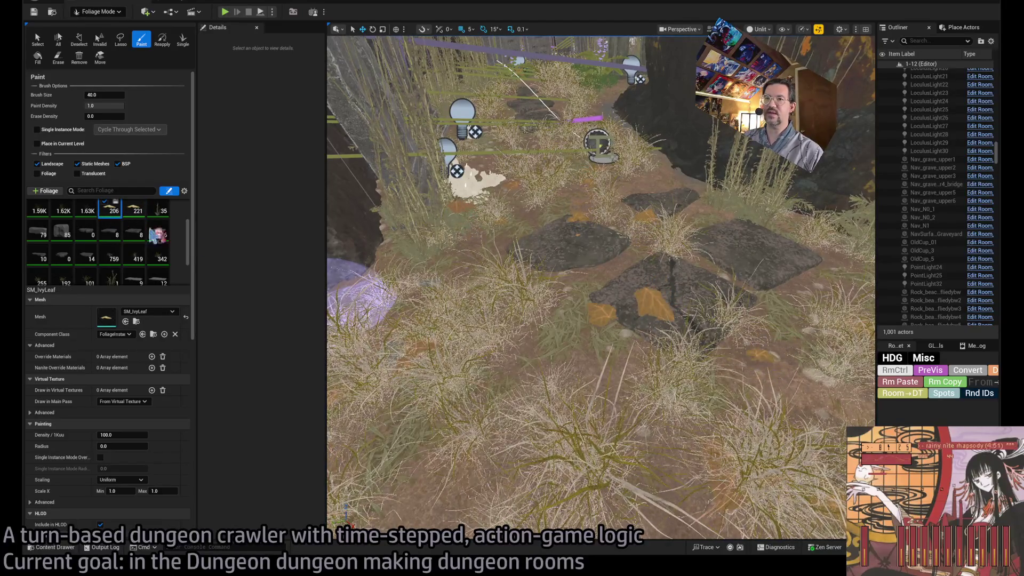
key(Delete)
click(114, 216)
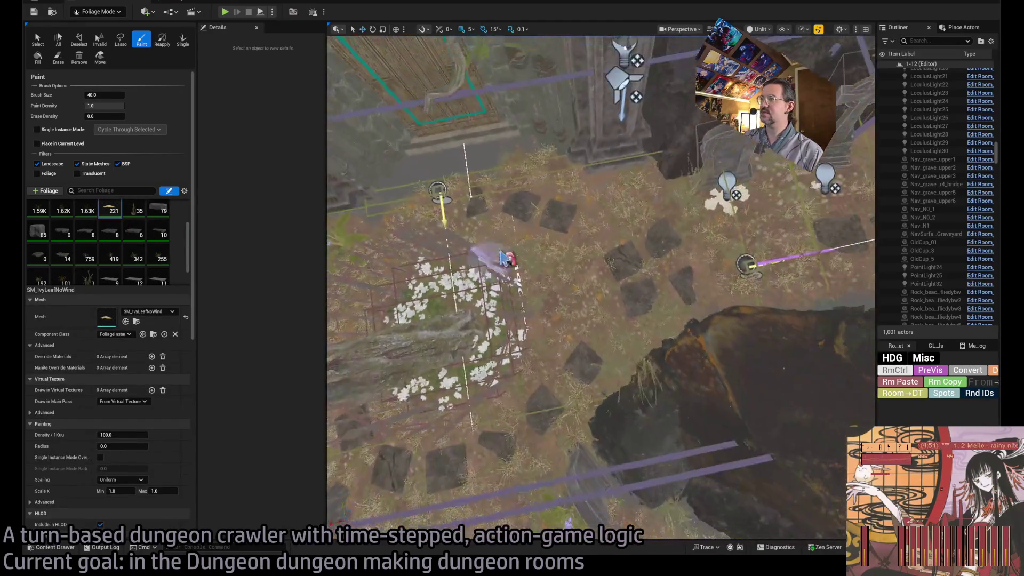
click(134, 435)
text(300)
Step: Paint denser ivy over the flower plot, stone floor and among the graves
click(570, 354)
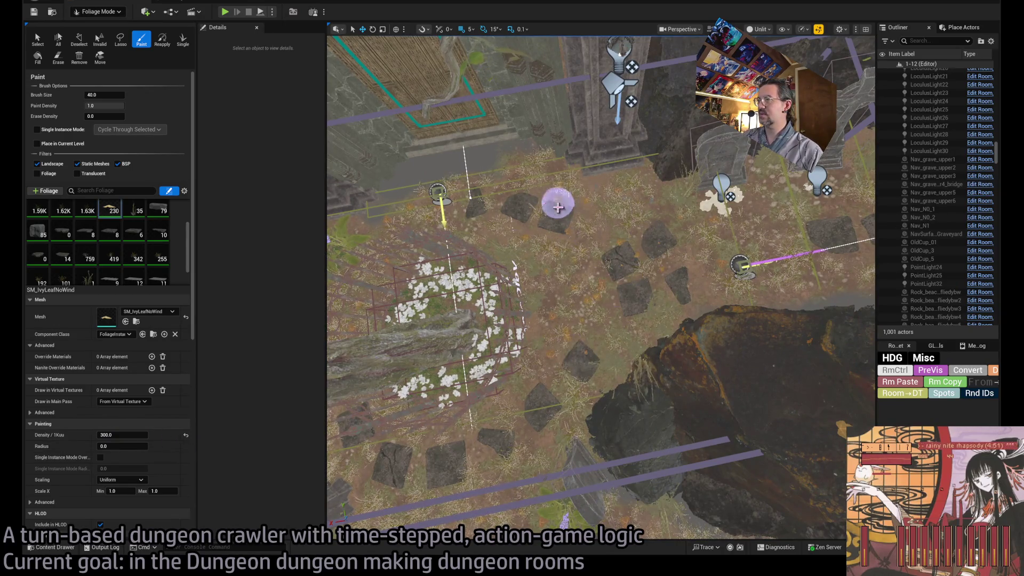
mouse_move(525, 418)
mouse_down()
mouse_move(693, 411)
mouse_move(590, 359)
mouse_move(499, 275)
mouse_move(531, 296)
mouse_up()
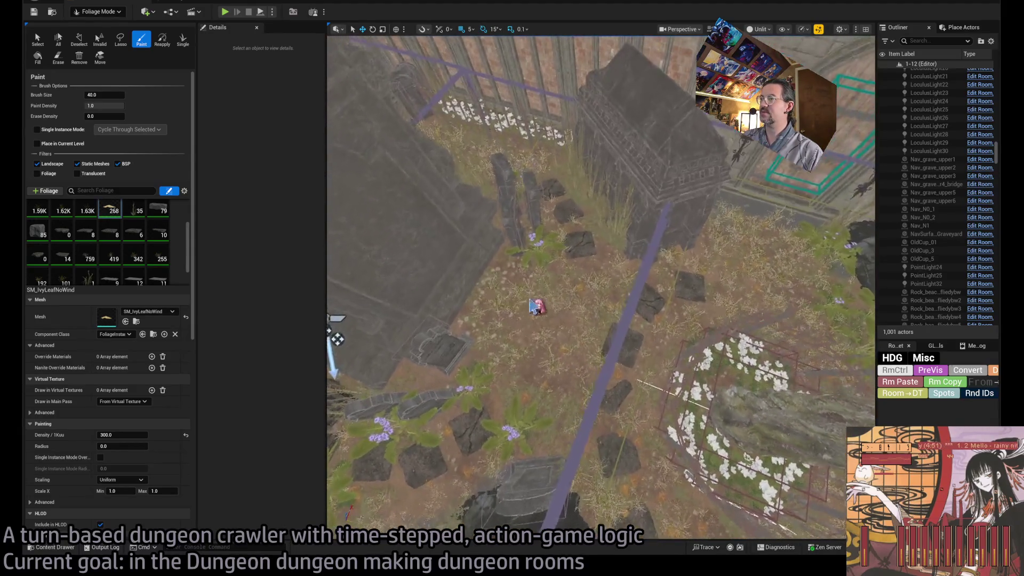
drag(666, 456, 623, 319)
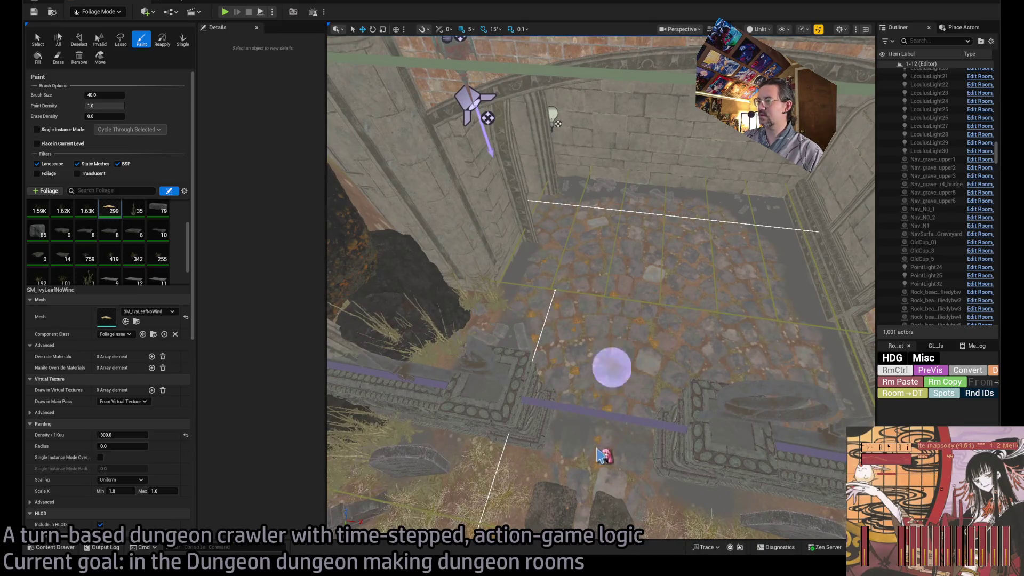
click(650, 355)
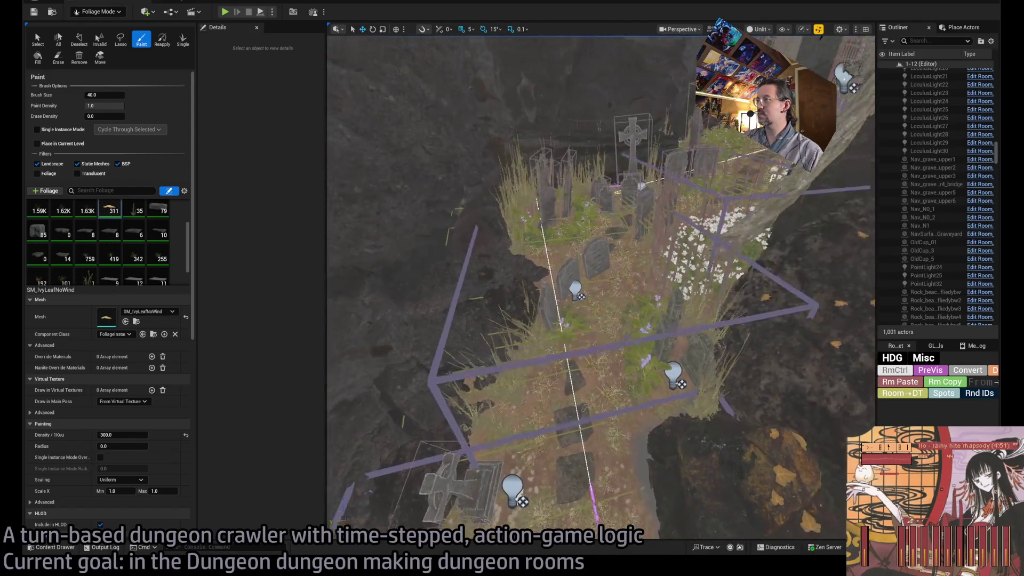
click(628, 347)
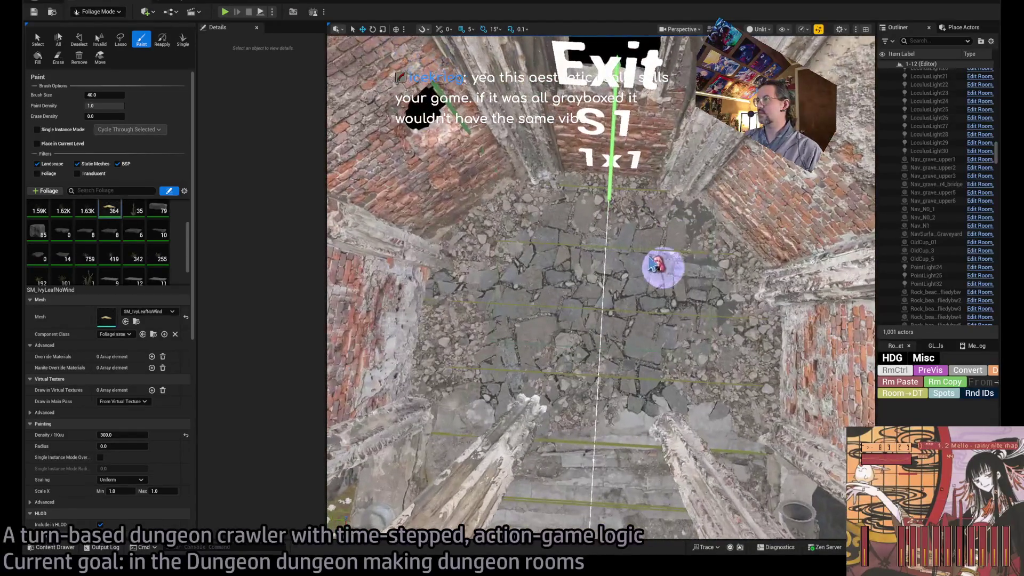
Step: Paint ivy in the Exit S1 room, return to Selection Mode and start a play session
click(603, 246)
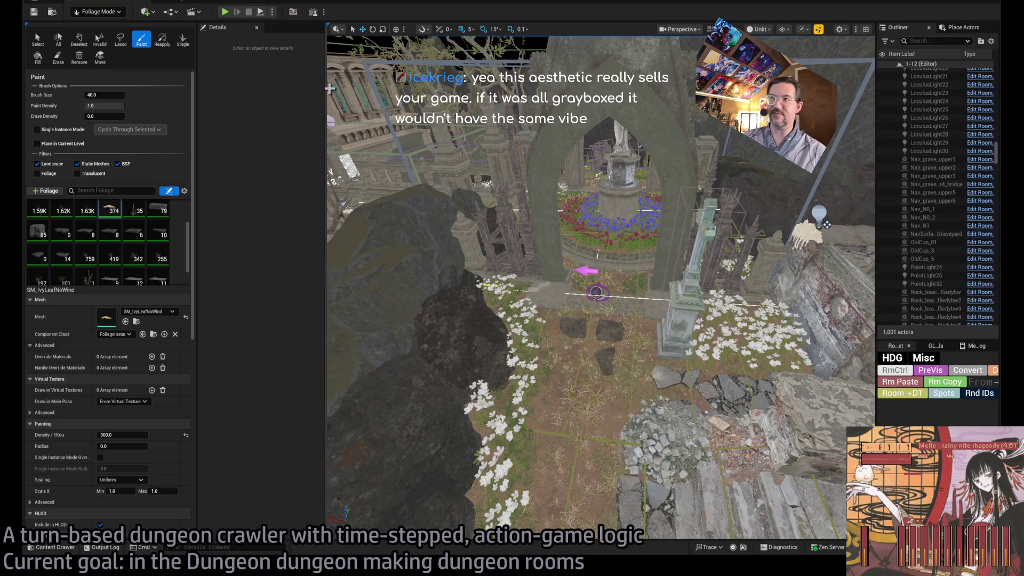
click(97, 11)
click(109, 35)
drag(402, 189, 403, 160)
click(229, 11)
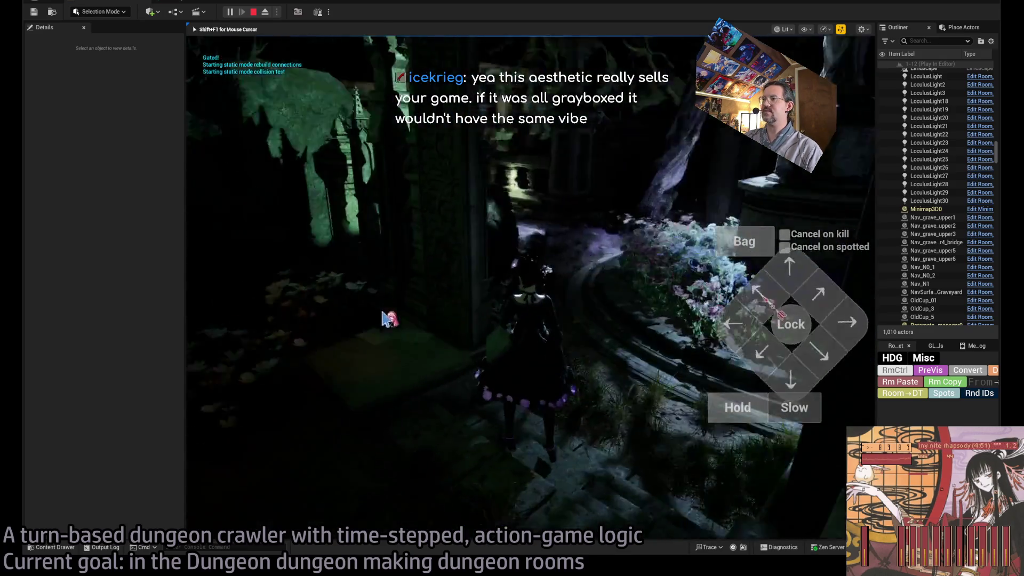
Step: Turn the game camera and walk the character forward with queued moves
click(463, 282)
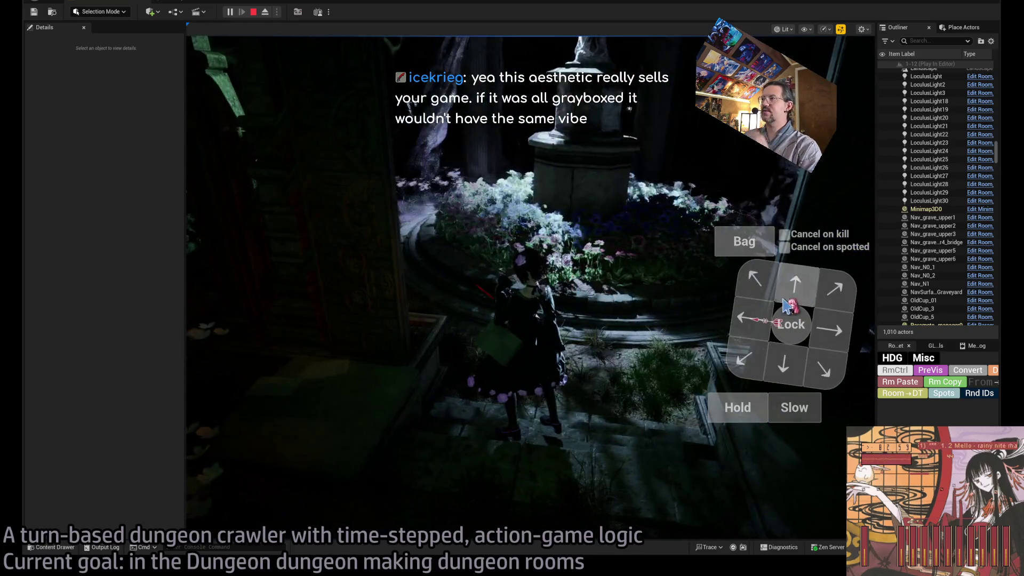
click(762, 287)
click(763, 286)
click(763, 286)
click(230, 381)
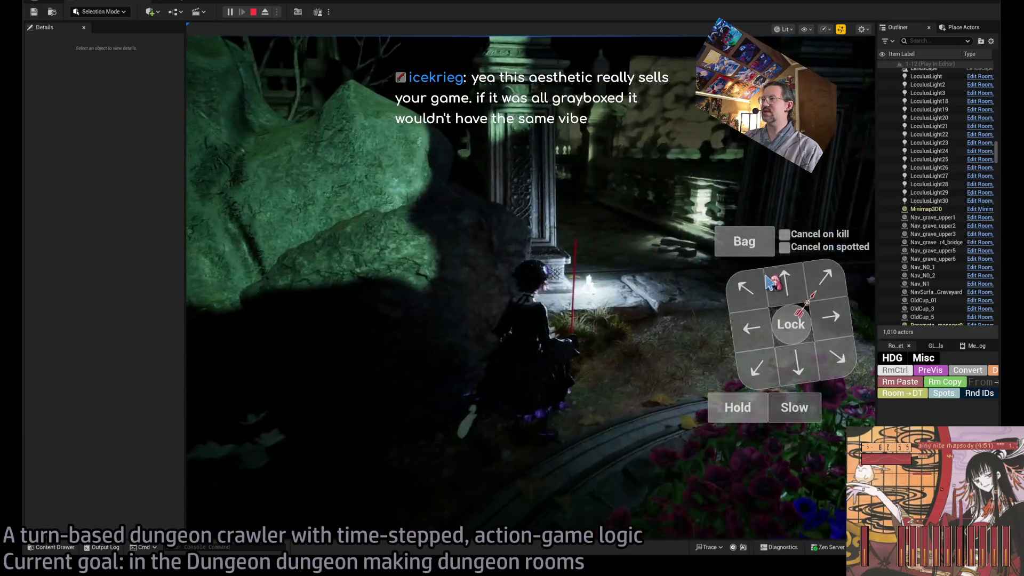
Step: Move the character down the corridor toward the statue, then stop the play test
click(789, 285)
click(790, 285)
click(247, 373)
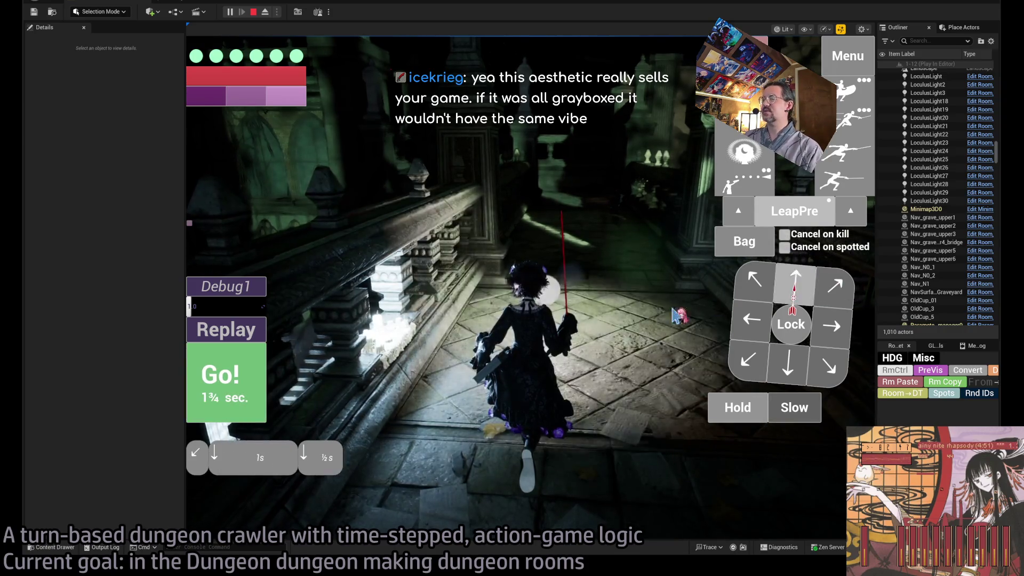
click(240, 397)
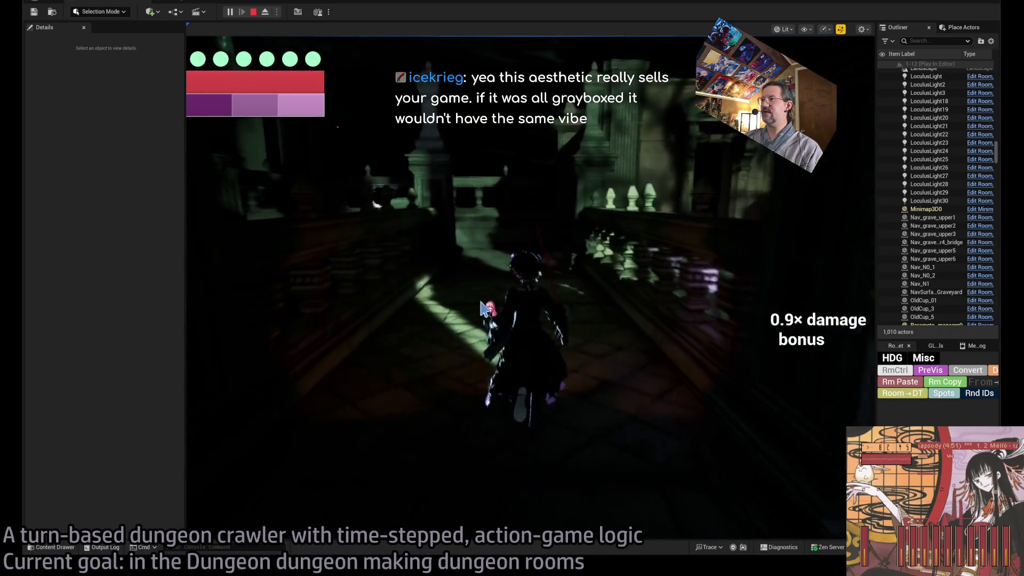
click(556, 304)
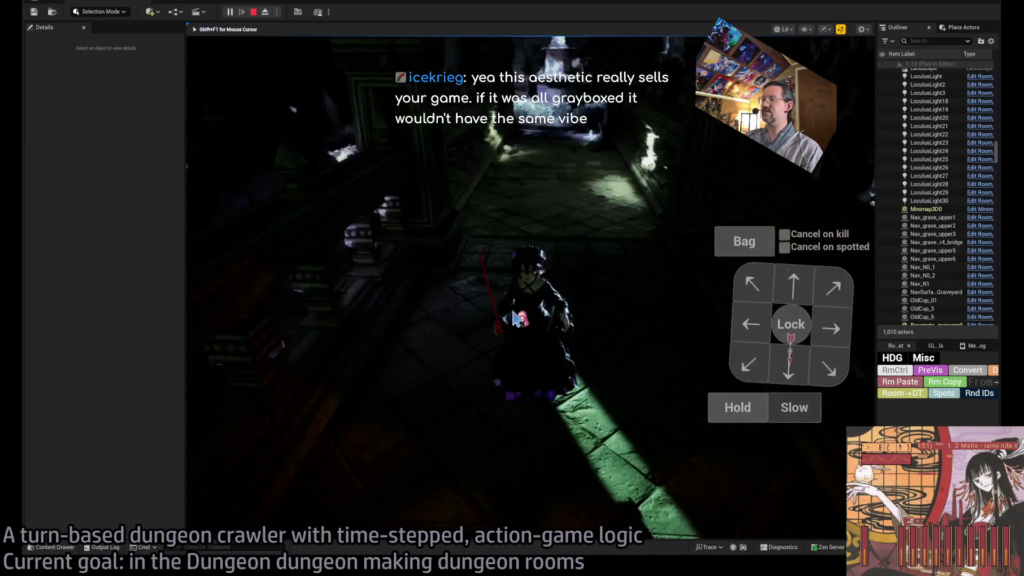
click(812, 289)
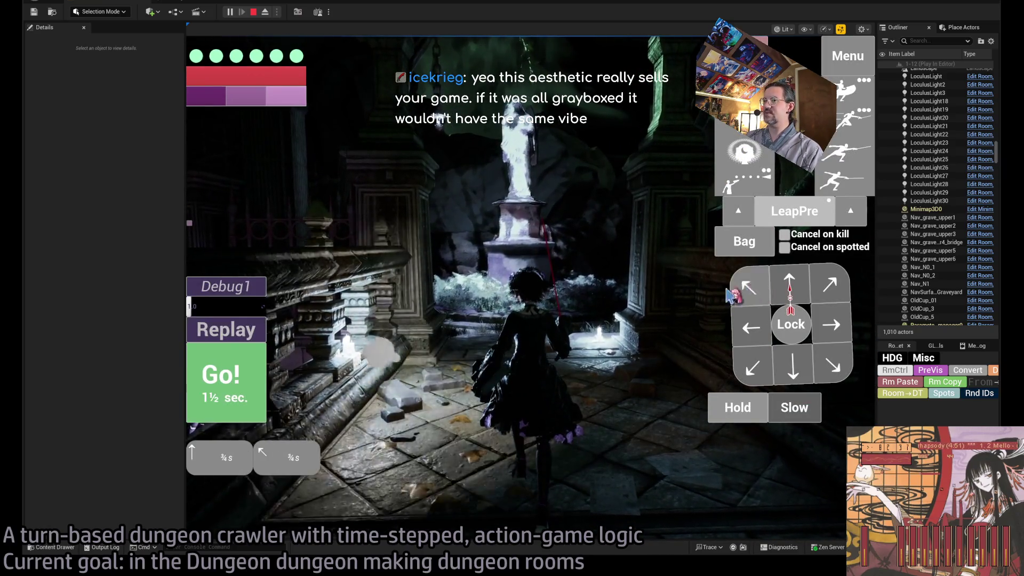
click(746, 290)
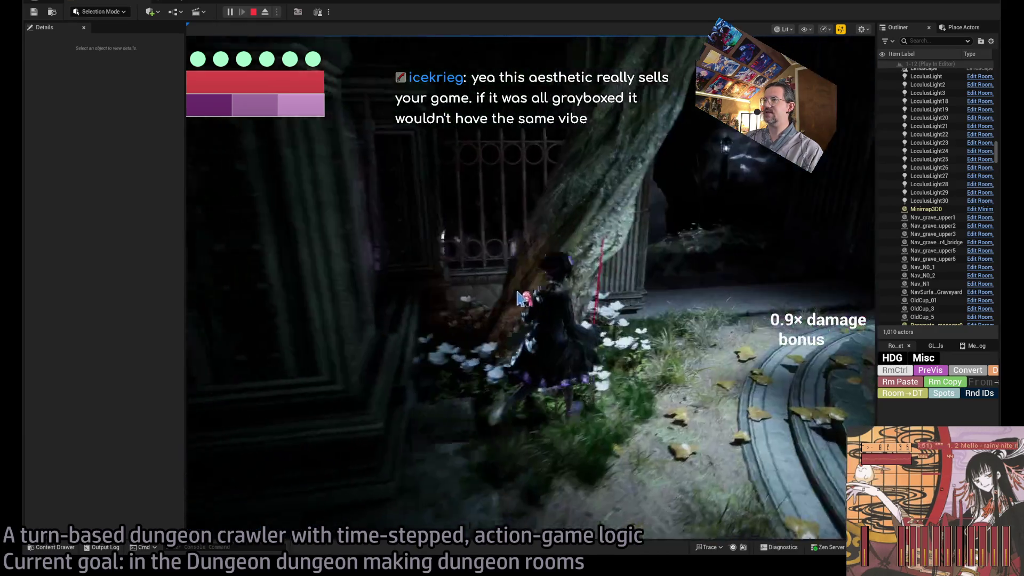
key(w)
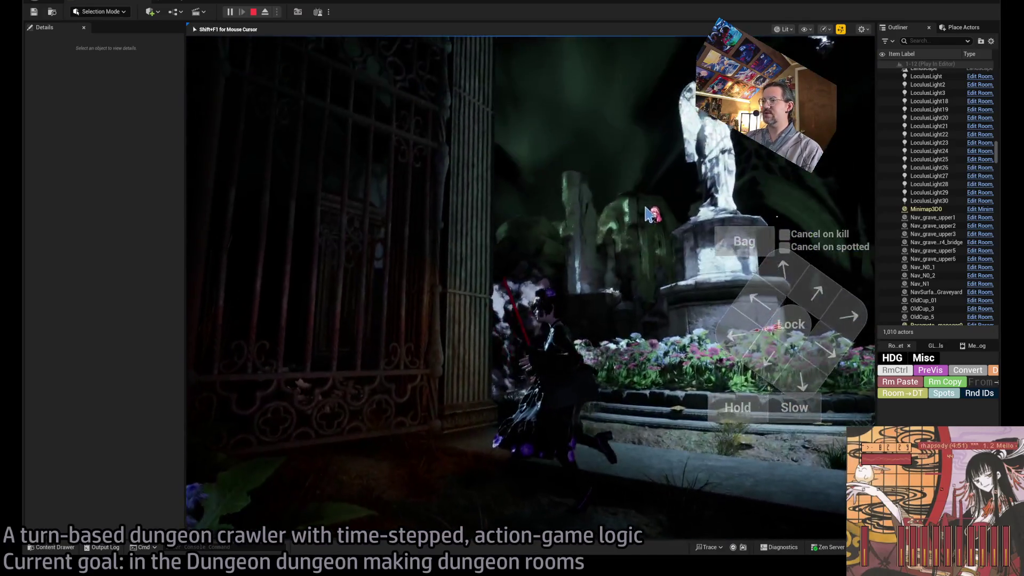
key(Escape)
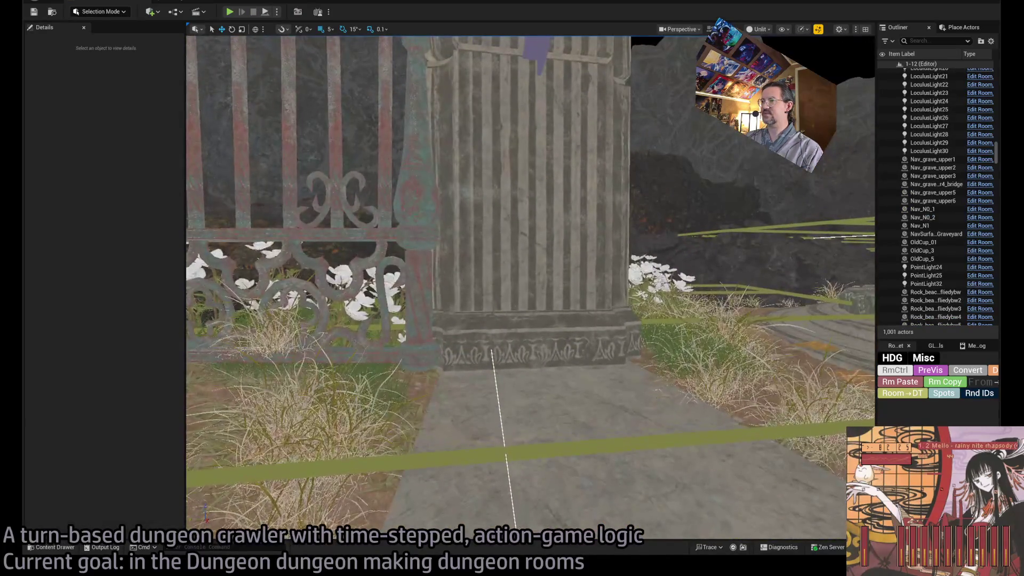
Step: Select both graveyard gate columns and the iron gate
click(522, 240)
ctrl+click(483, 267)
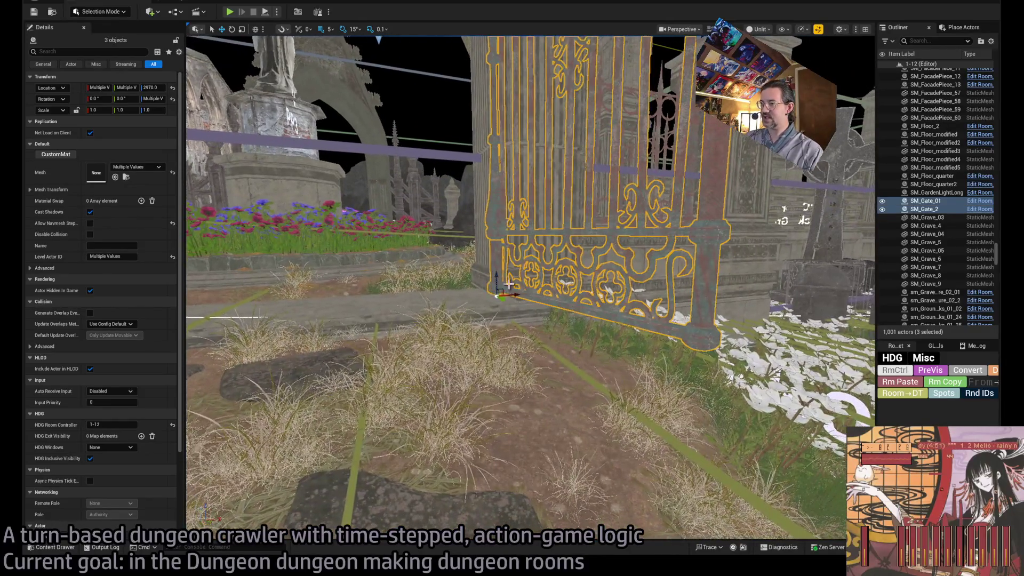
ctrl+click(416, 240)
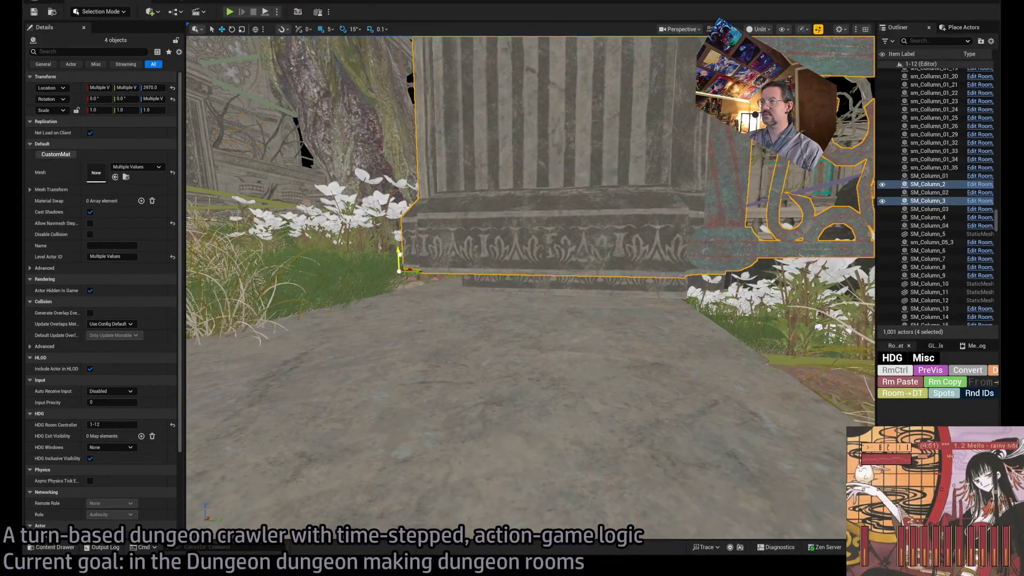
Step: Start a new play test of the level with Alt+P
scroll(512, 288, down, 5)
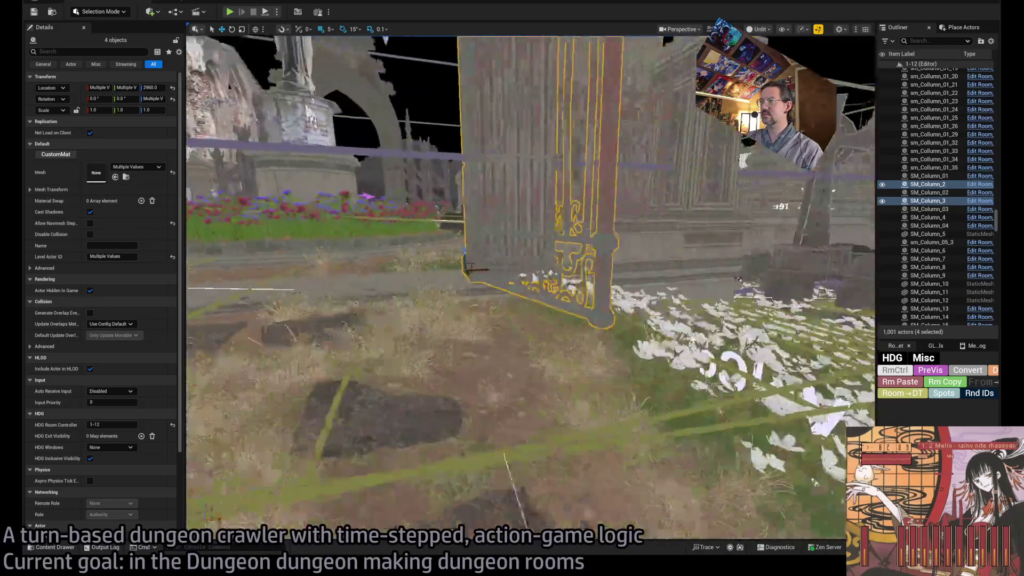
scroll(512, 288, up, 5)
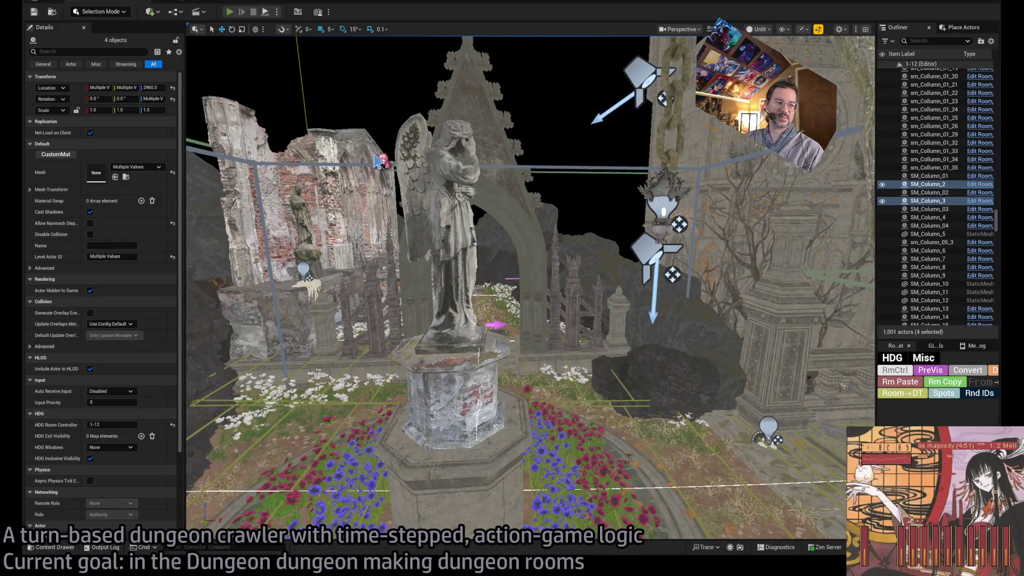
key(alt+p)
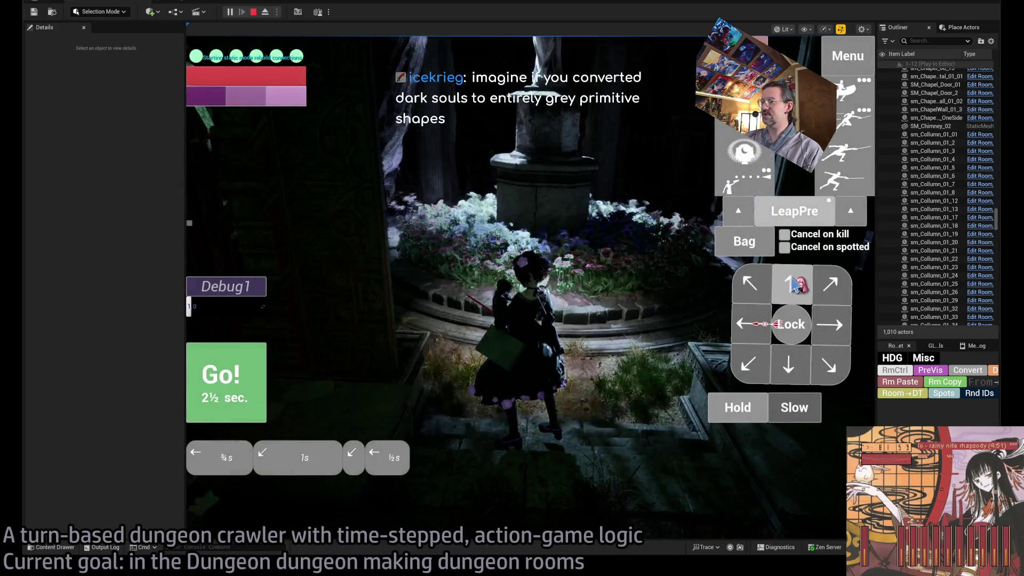
Step: Walk the character forward past the fountain and take a diagonal step
click(457, 261)
key(w)
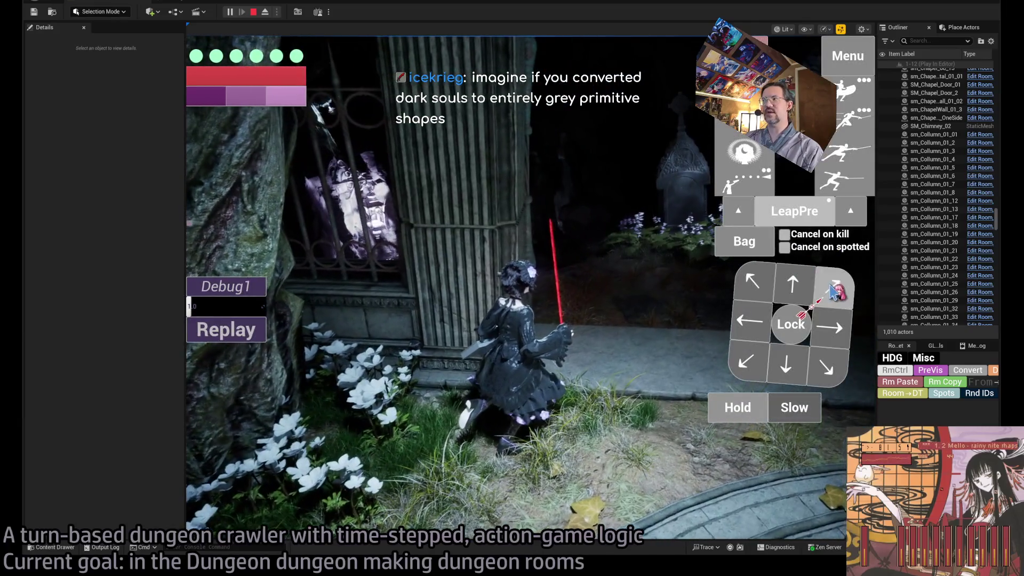
click(833, 292)
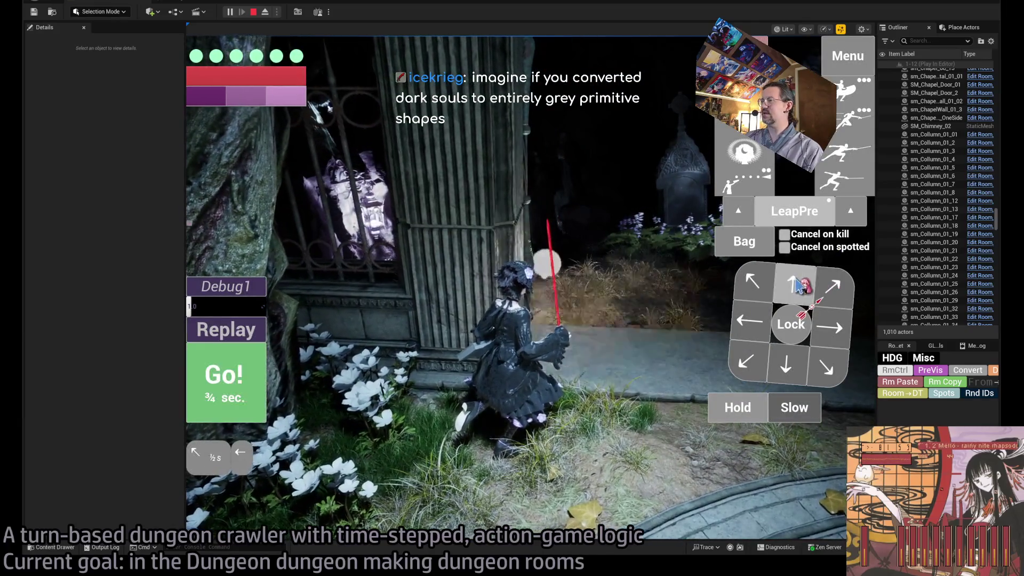
click(240, 366)
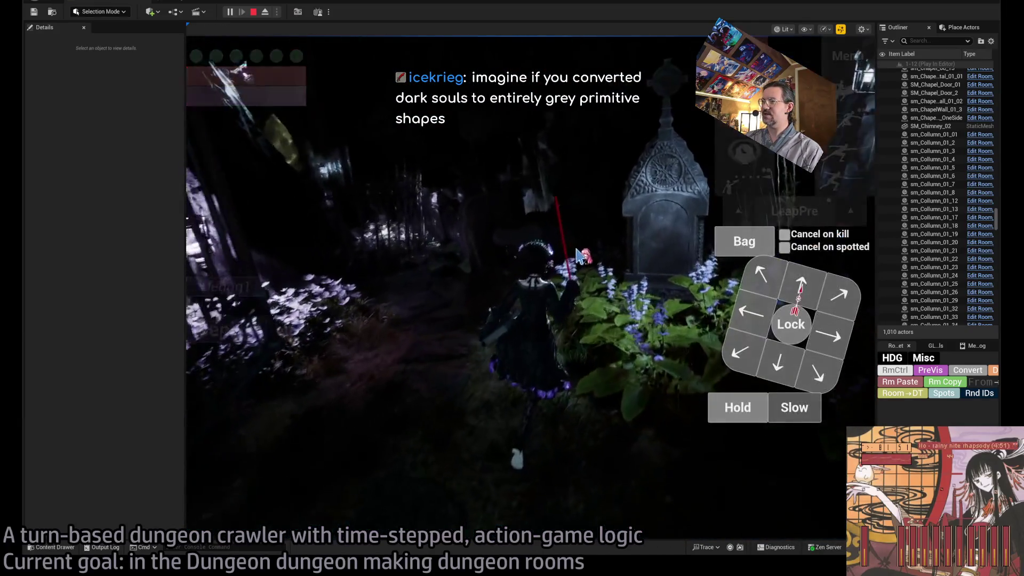
click(498, 315)
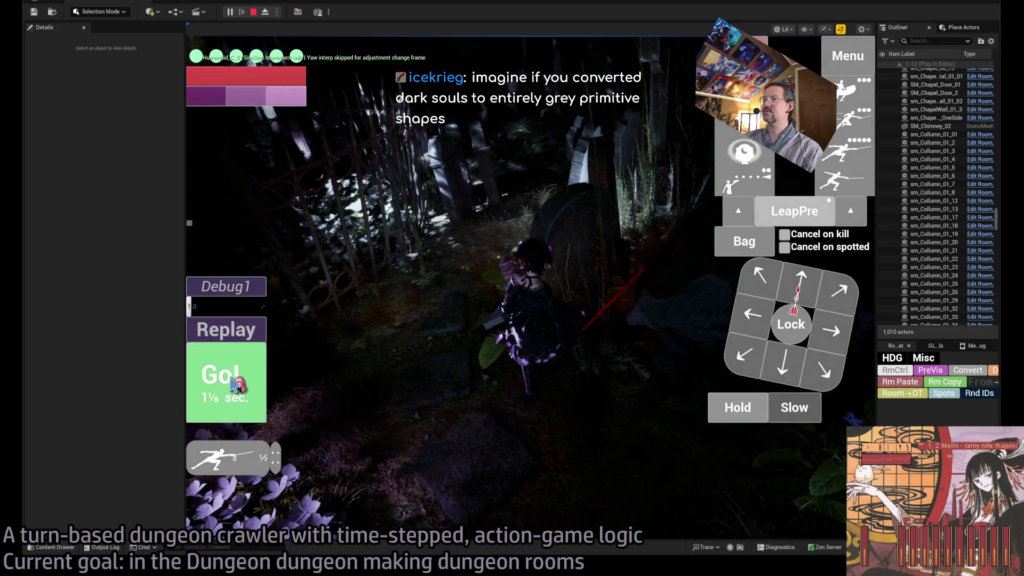
Step: Carry out the timed attack turn, then end the play test and return to editing
click(232, 383)
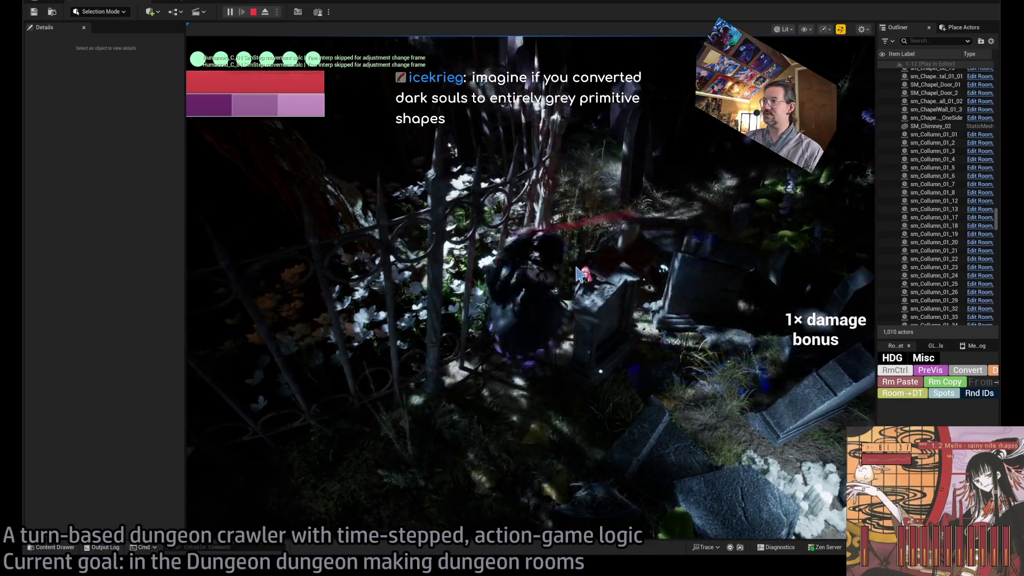
key(Escape)
key(f)
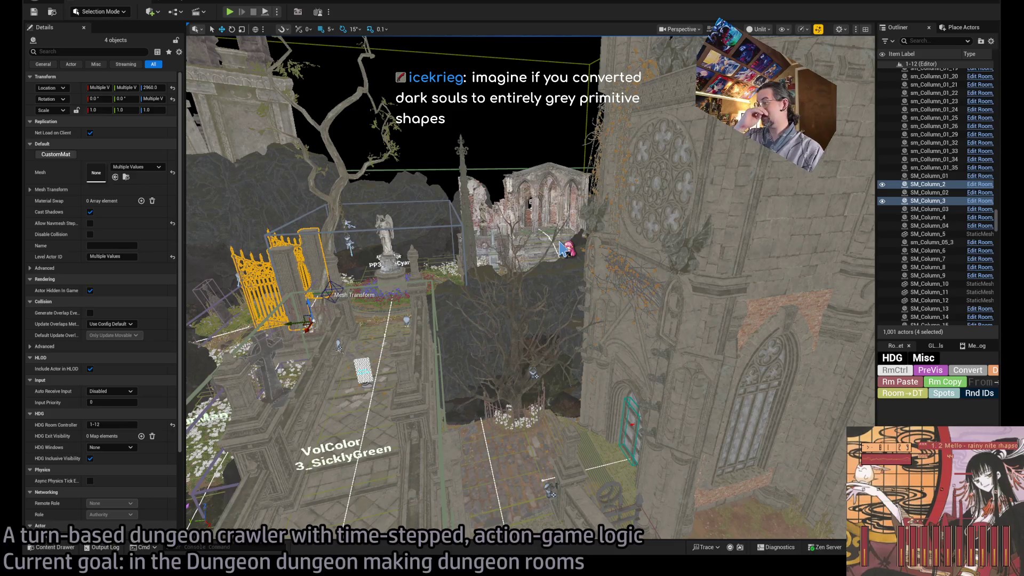
drag(563, 248, 555, 251)
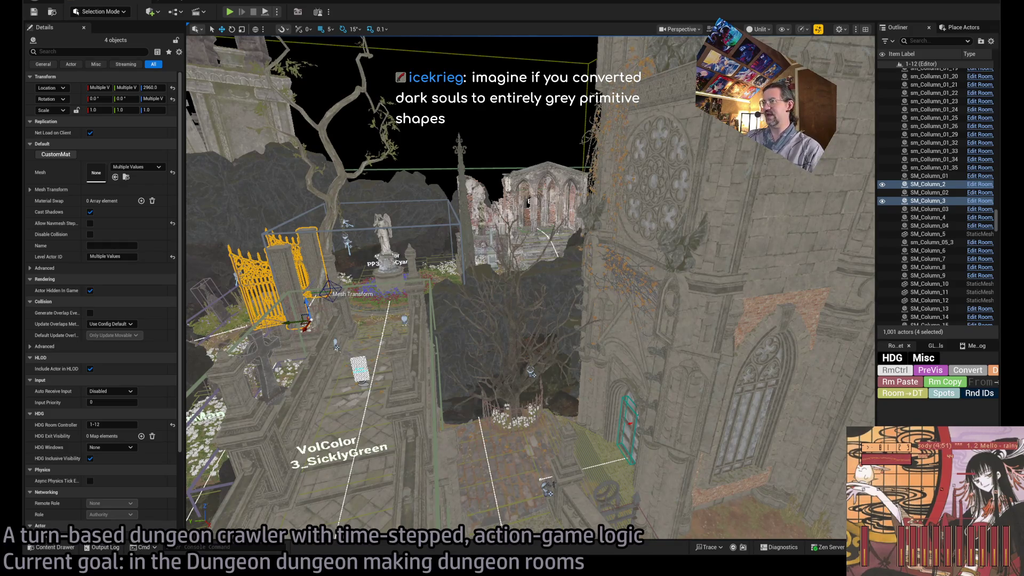
drag(499, 460, 330, 497)
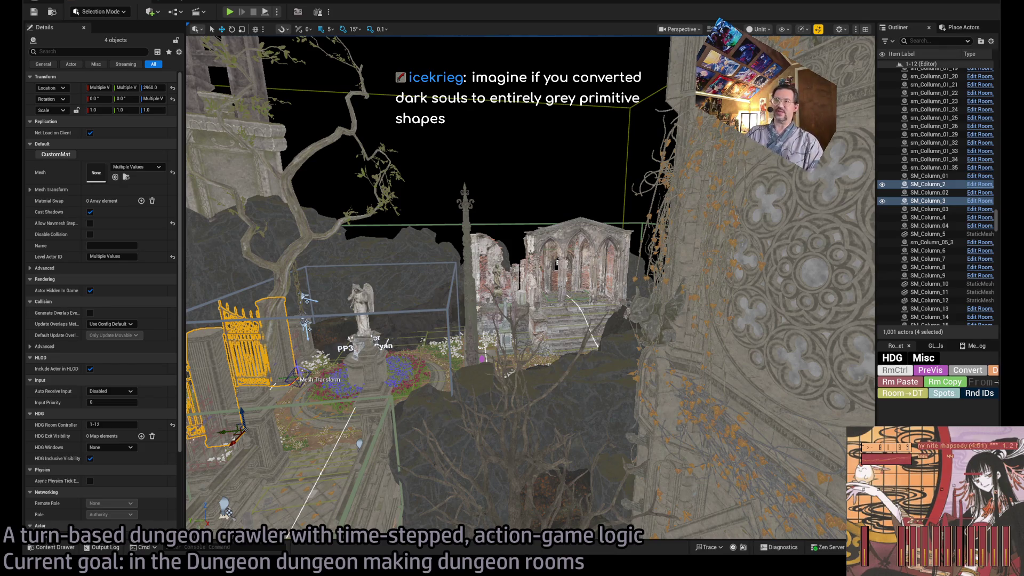
key(alt+Tab)
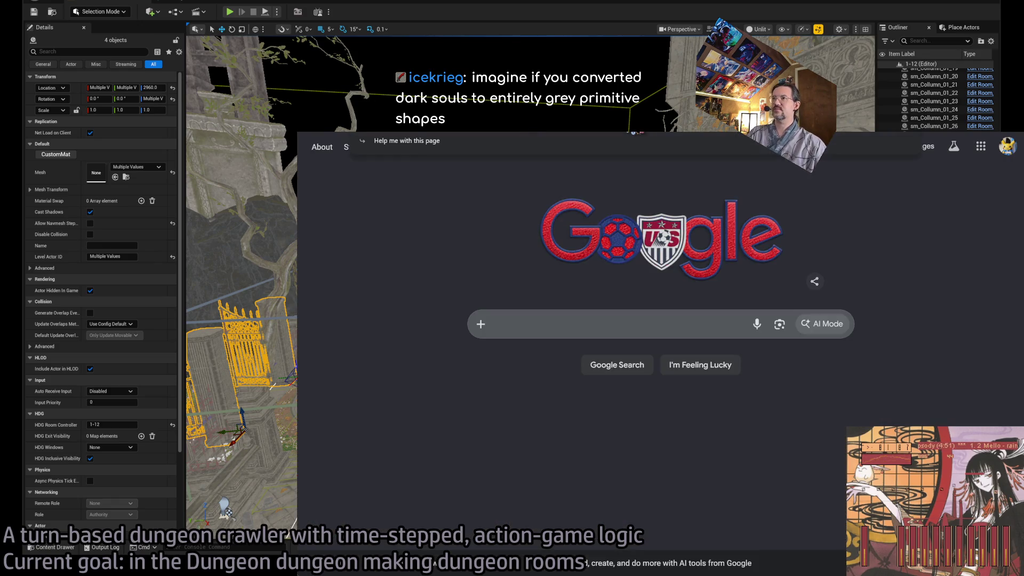
Step: Search YouTube for 'unfinished dark souls II' and skim the From's Forgotten Forest video
key(Escape)
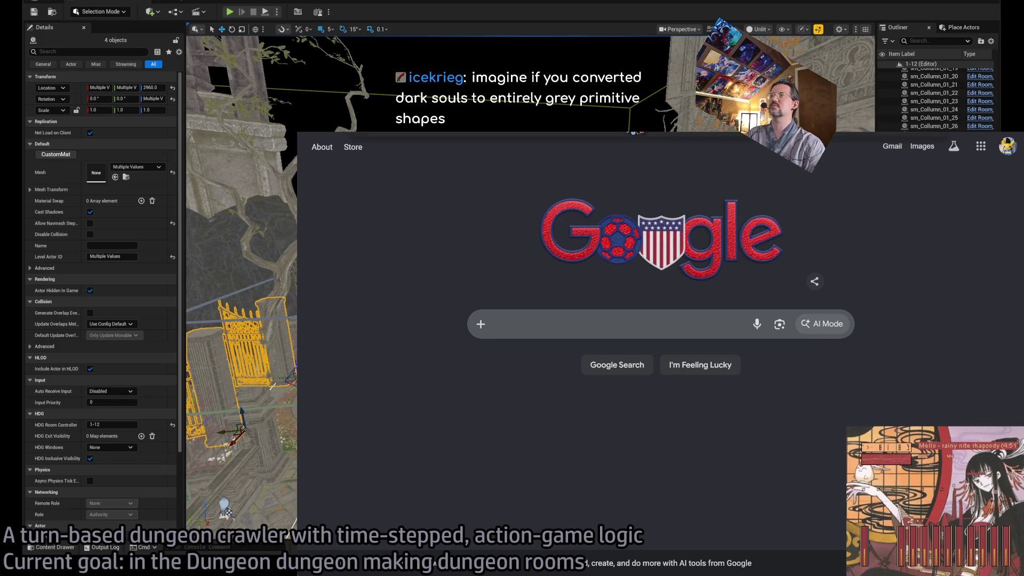
key(Return)
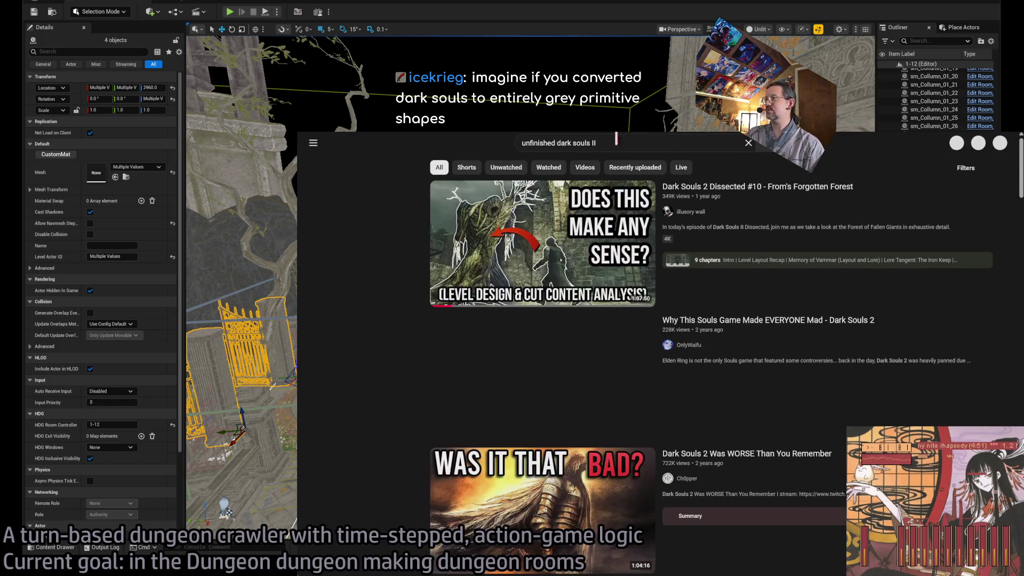
click(571, 299)
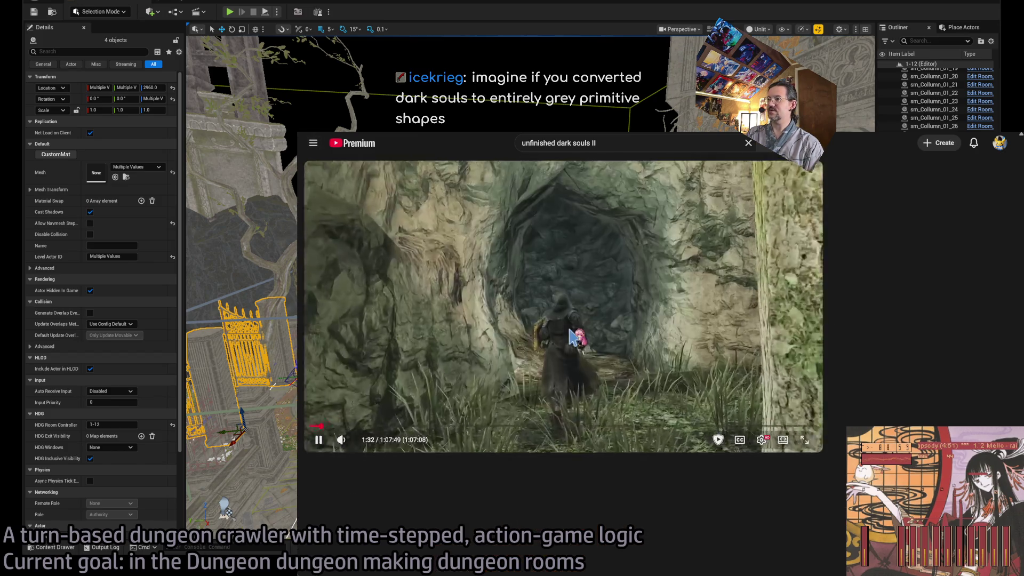
click(782, 443)
click(400, 448)
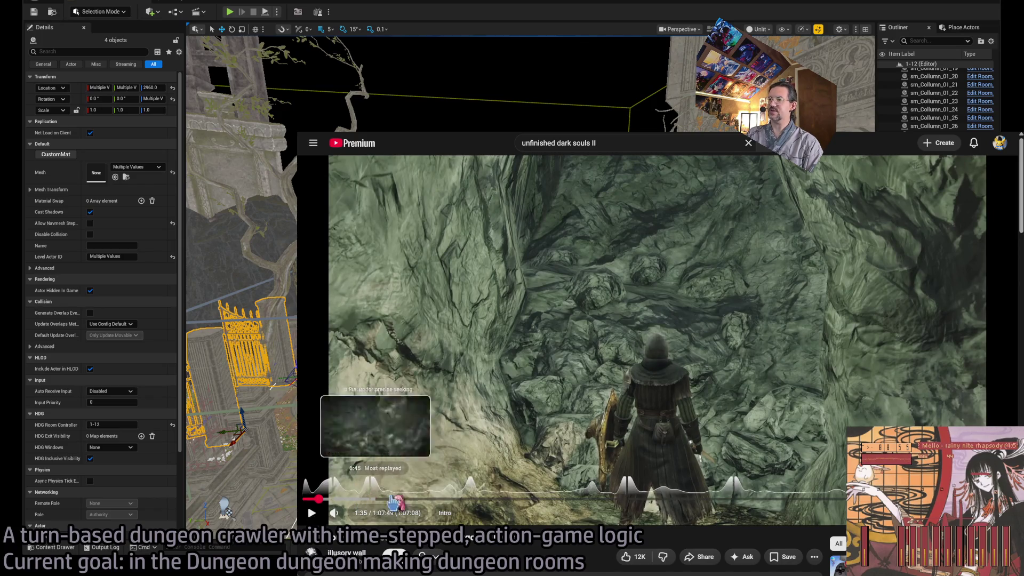
click(405, 499)
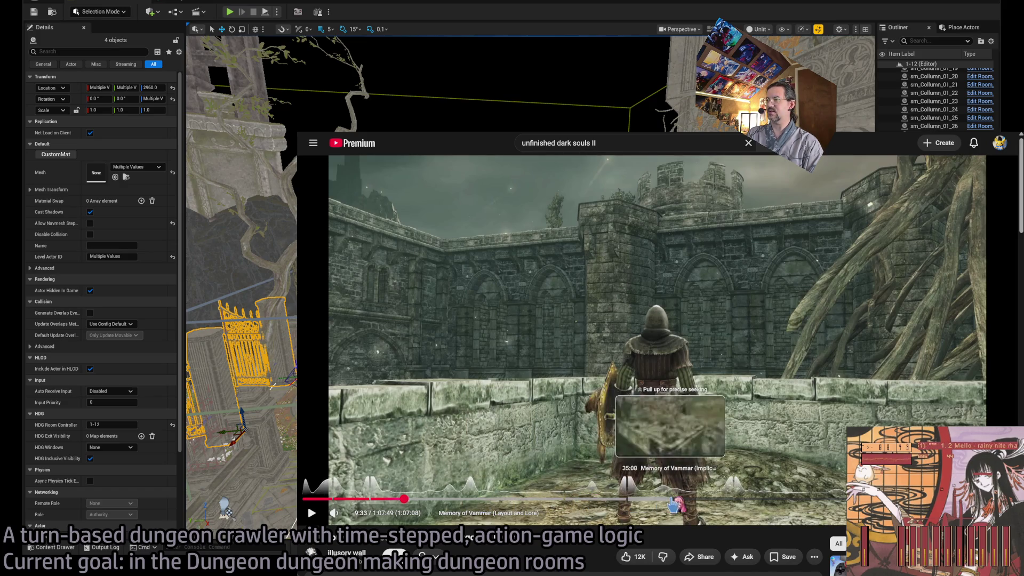
Step: Return to the search results and open the illusory wall channel page
key(alt+Left)
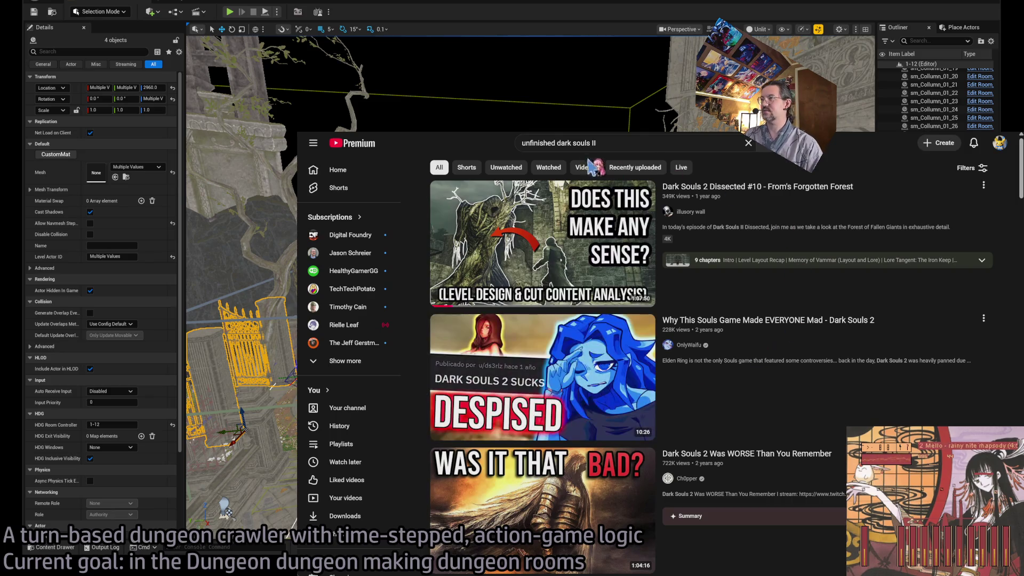
scroll(698, 347, down, 5)
scroll(733, 407, up, 5)
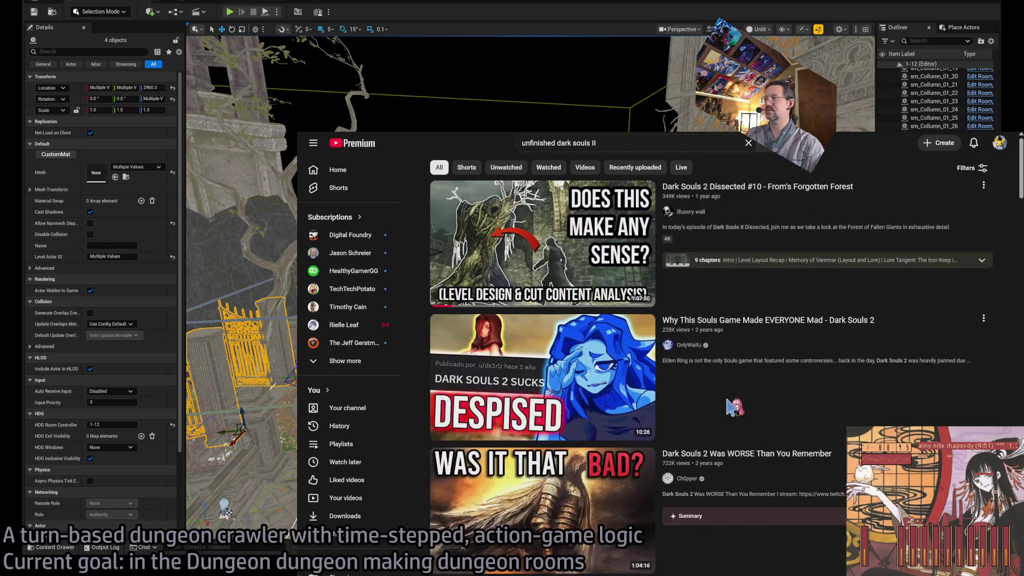
click(697, 214)
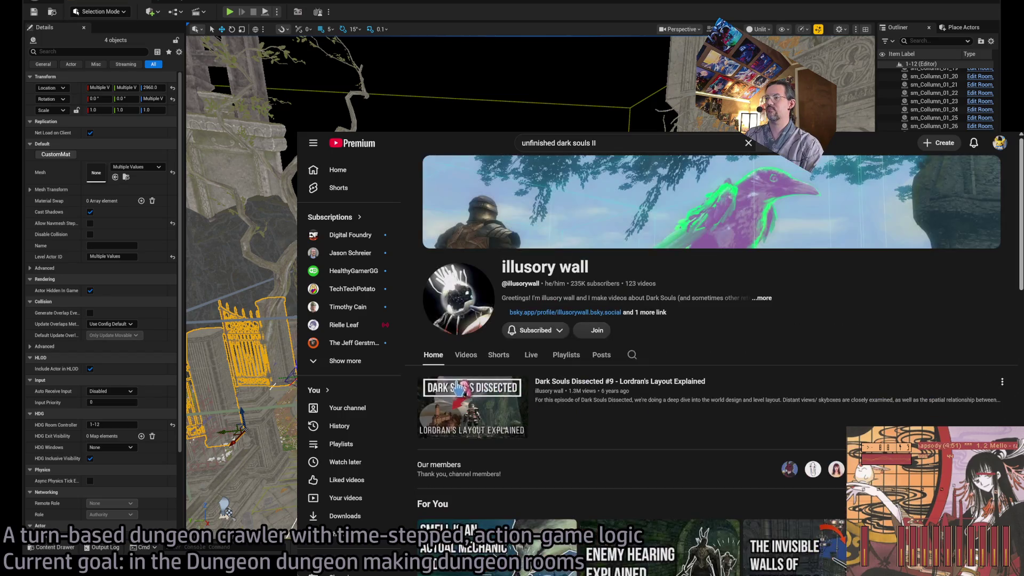
click(472, 363)
scroll(608, 320, down, 5)
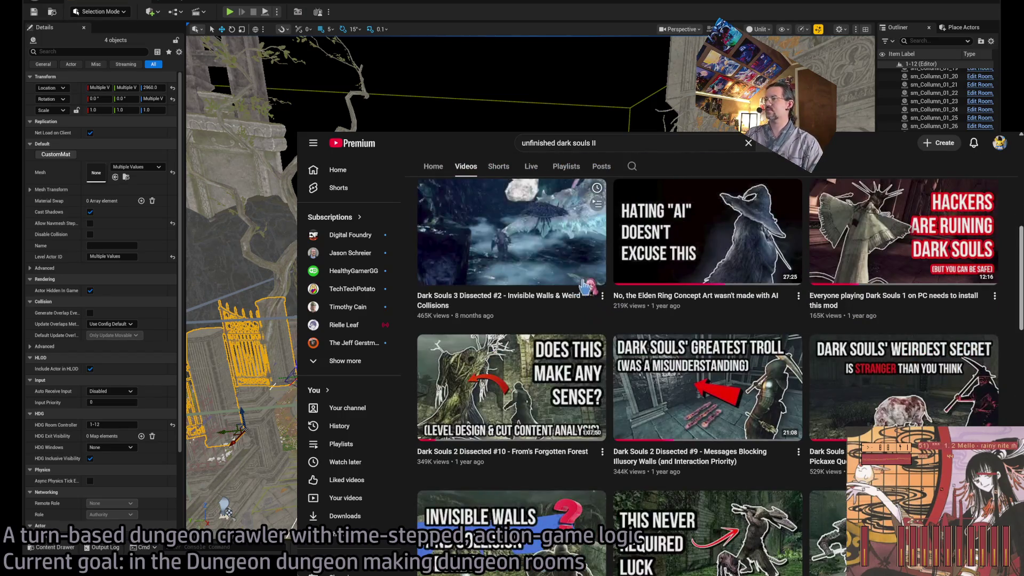
scroll(618, 280, down, 5)
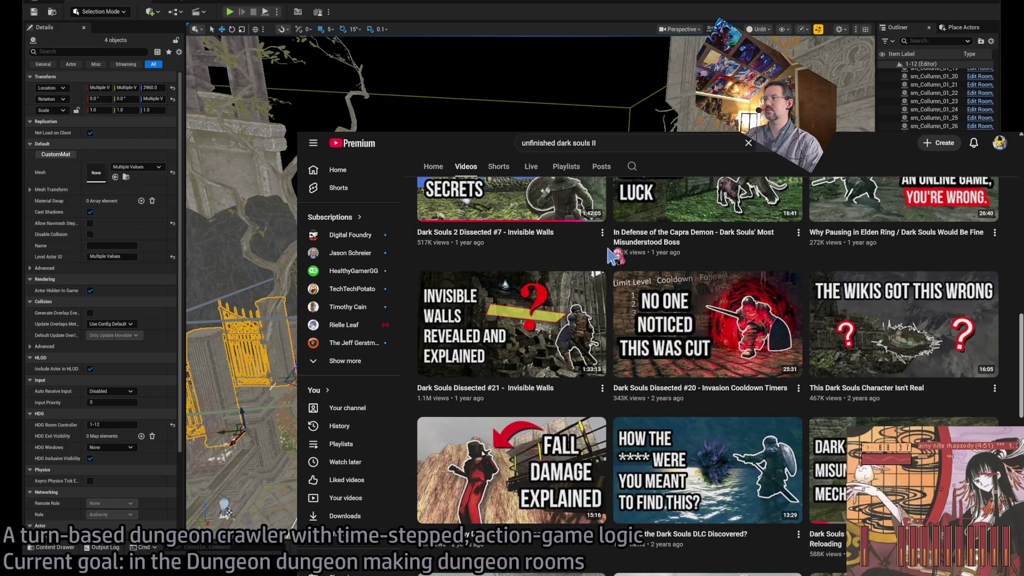
scroll(612, 256, down, 7)
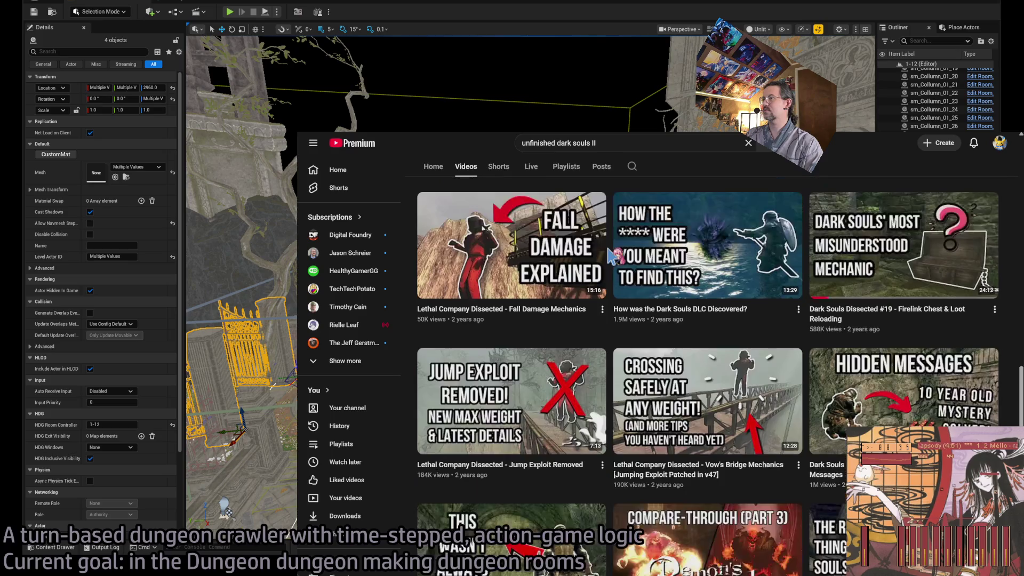
scroll(611, 256, down, 3)
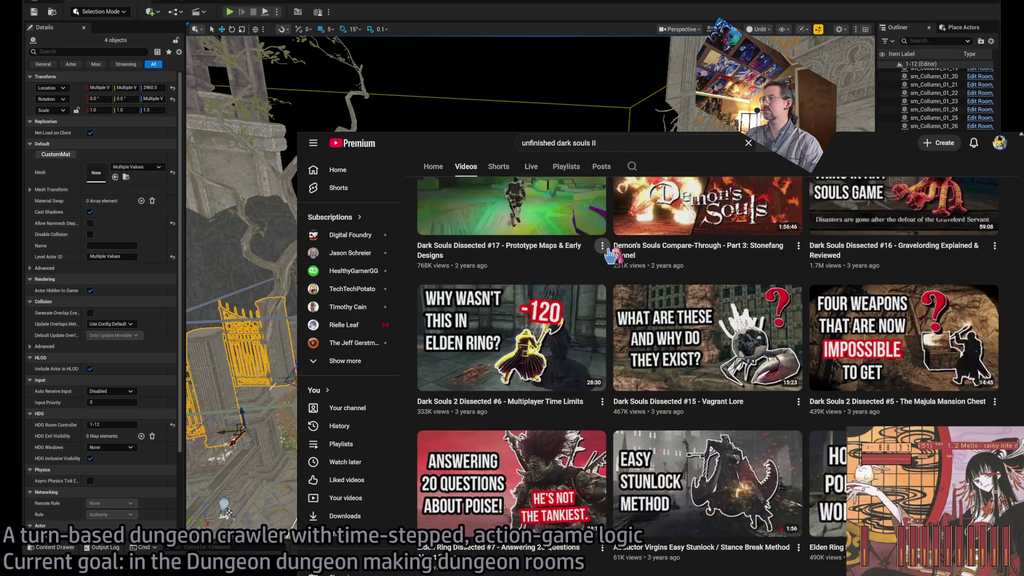
scroll(613, 256, up, 20)
scroll(614, 256, down, 4)
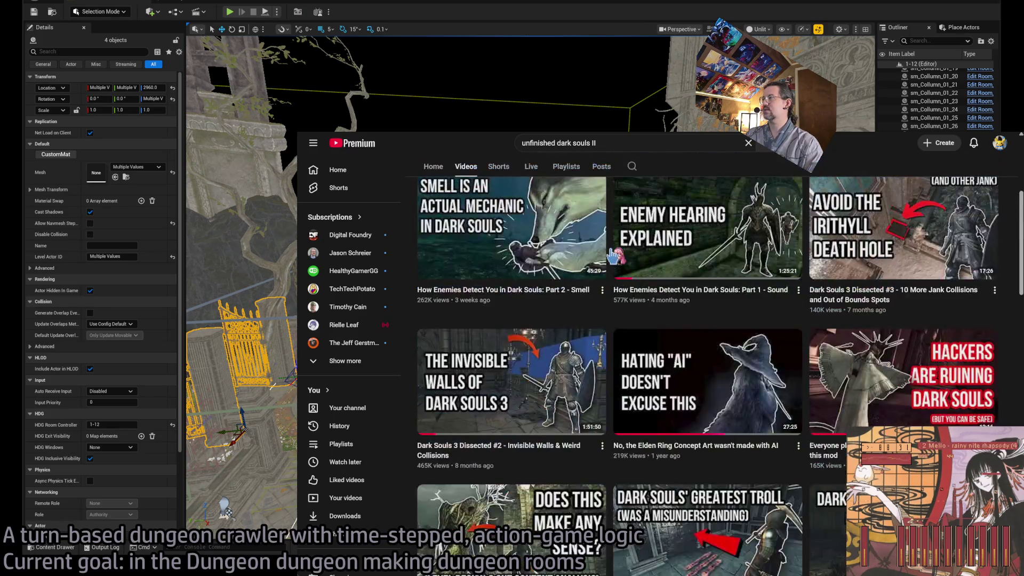
scroll(614, 247, down, 11)
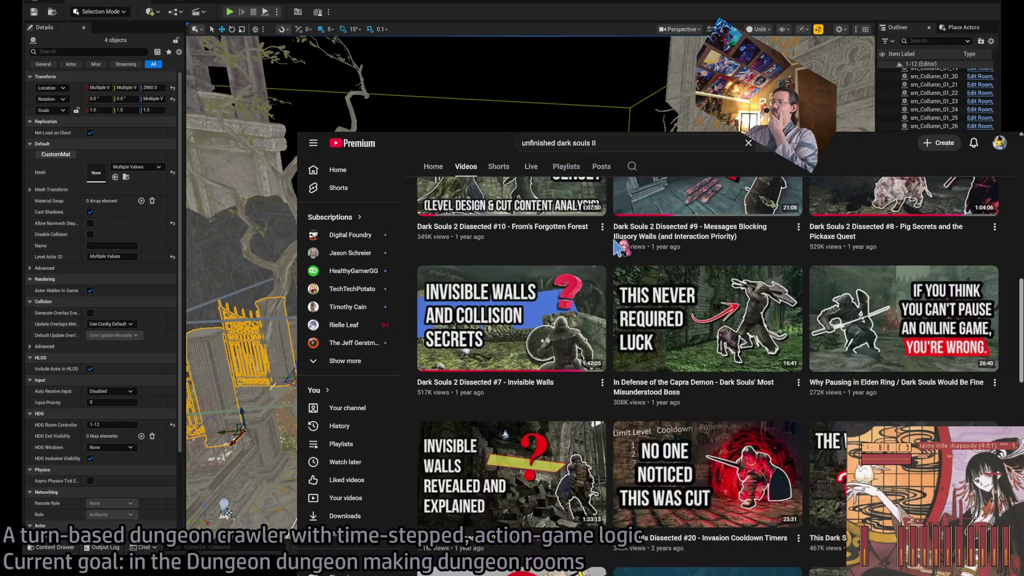
scroll(619, 247, down, 7)
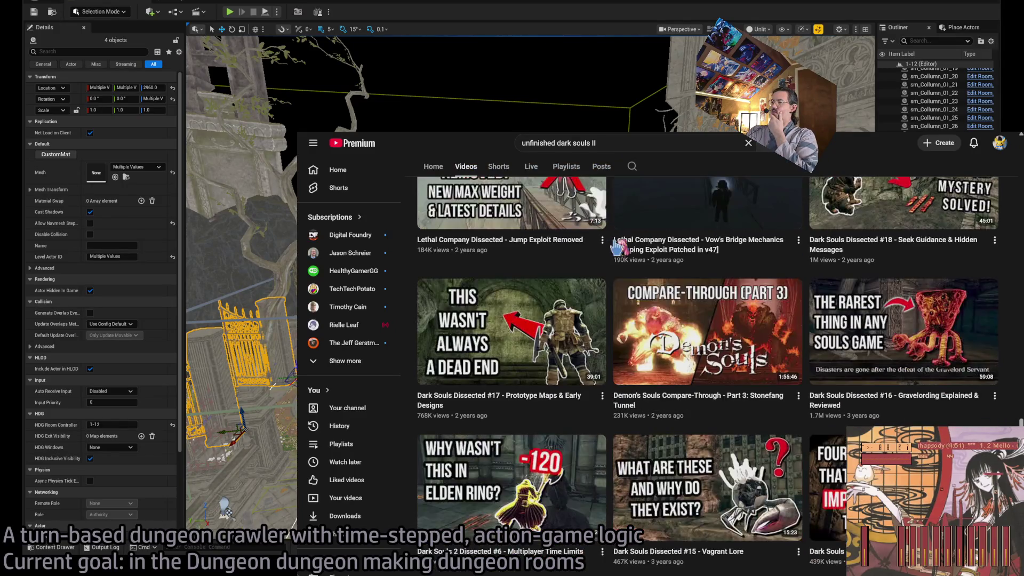
scroll(618, 246, down, 4)
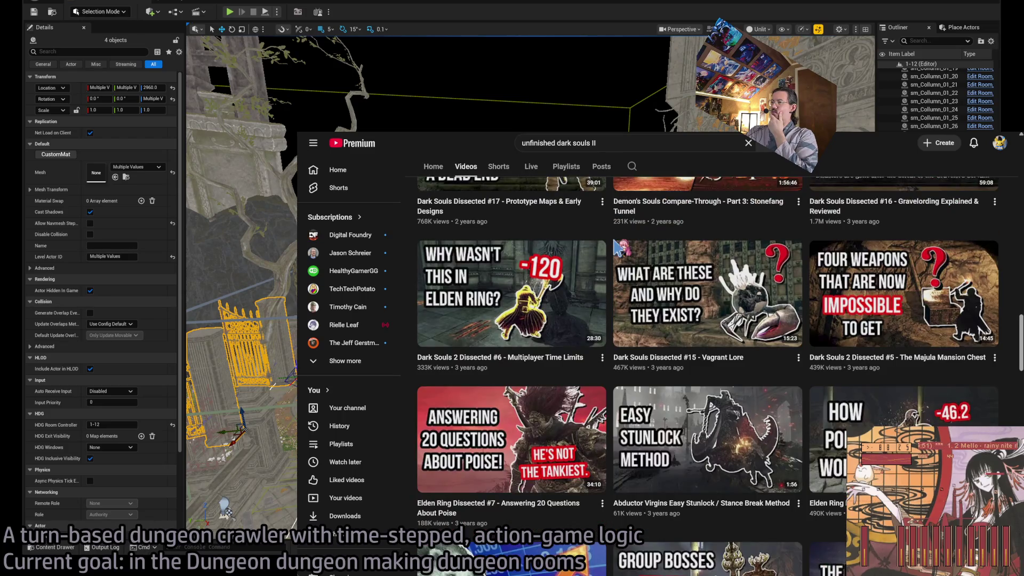
scroll(619, 247, down, 4)
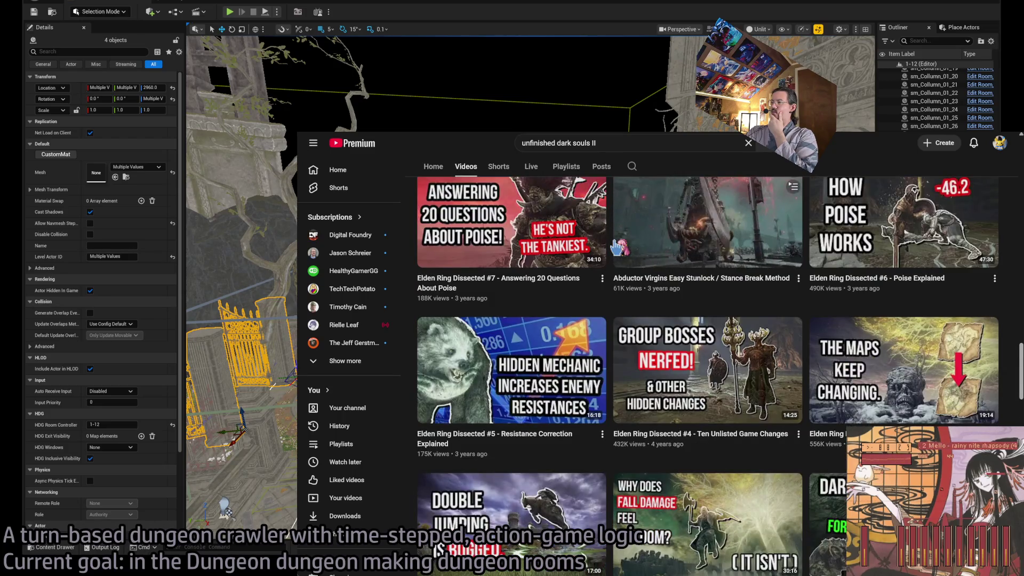
scroll(619, 246, down, 3)
scroll(619, 246, down, 3)
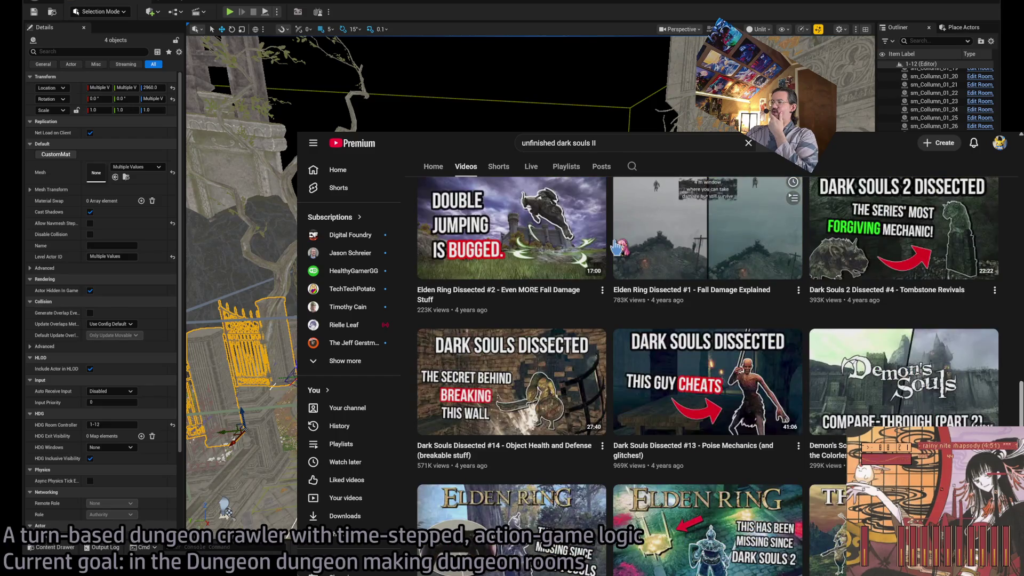
scroll(619, 247, down, 3)
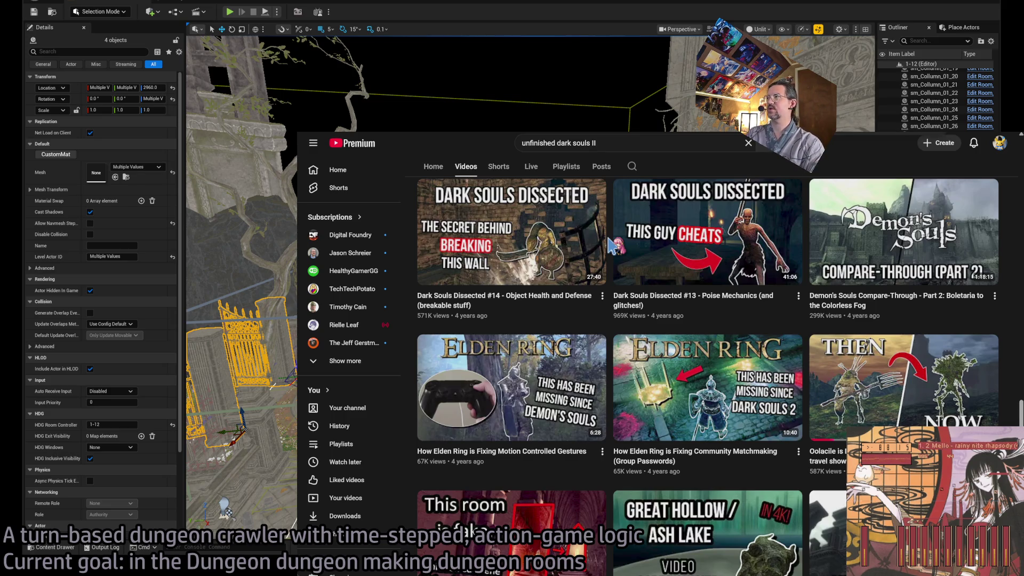
scroll(611, 245, down, 5)
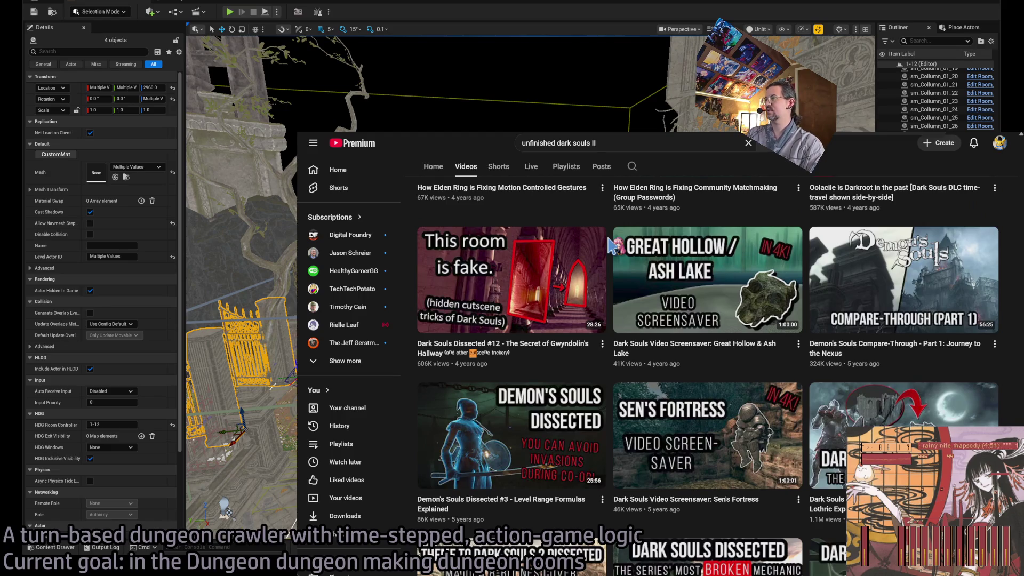
scroll(612, 246, down, 5)
key(Home)
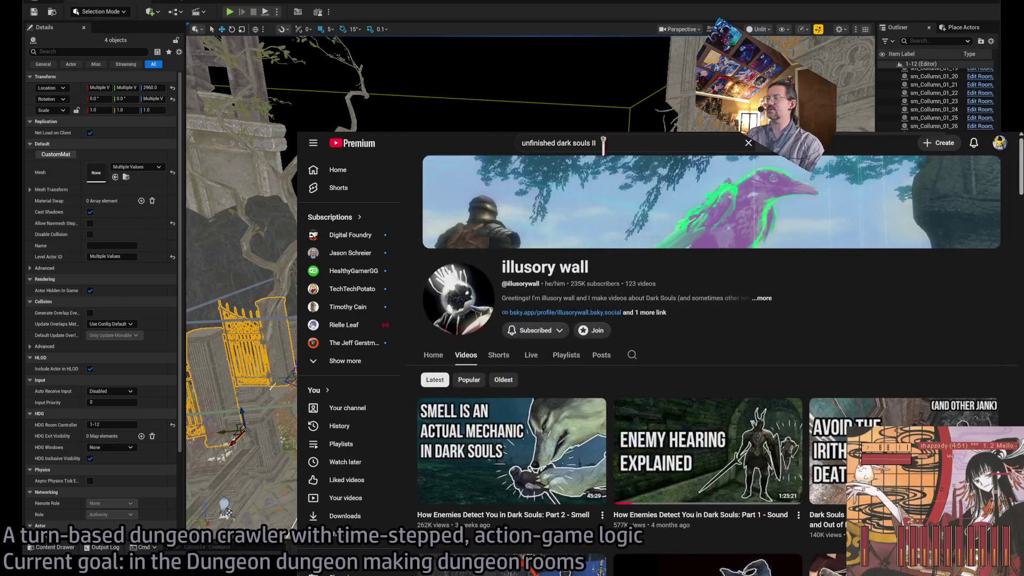
Step: Change the search to 'dark souls II illusory wall unused area'
double_click(544, 143)
click(626, 140)
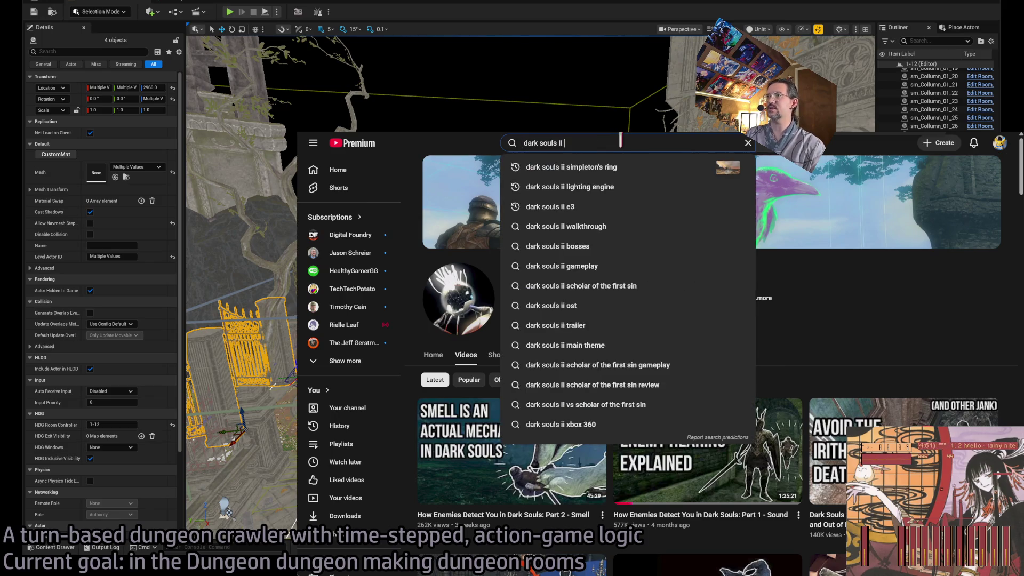
text(illusory )
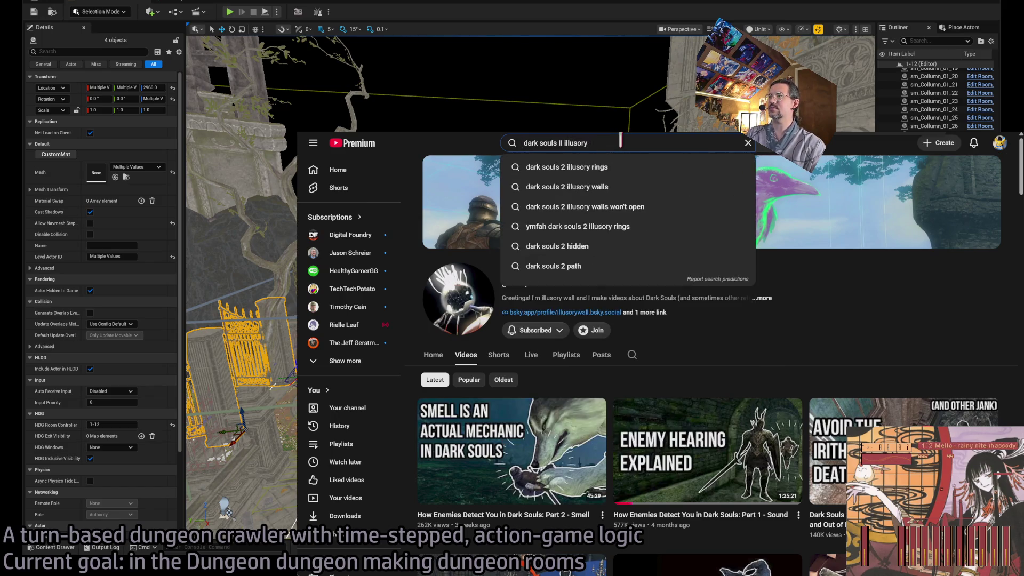
text(wall unused area)
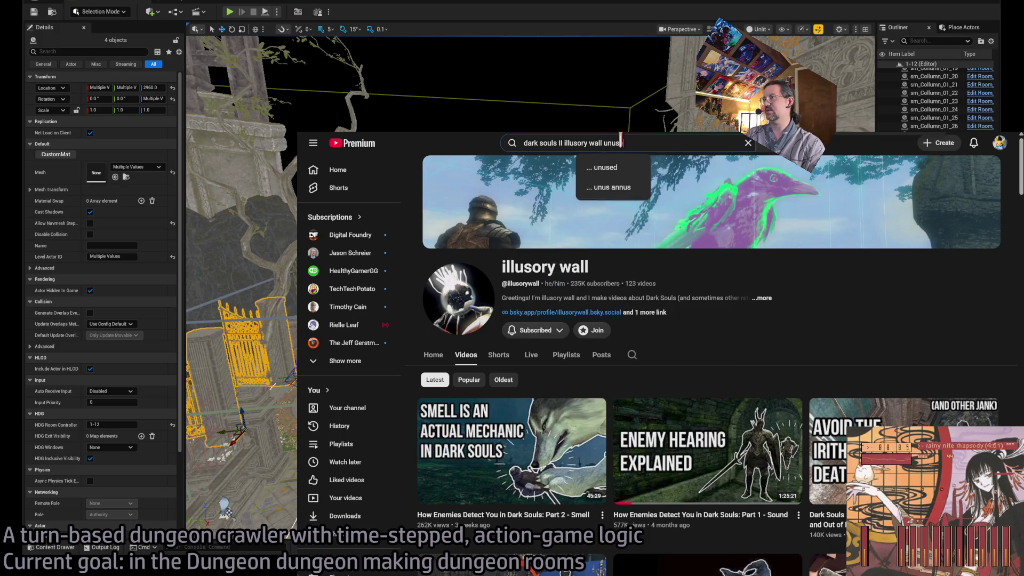
key(Return)
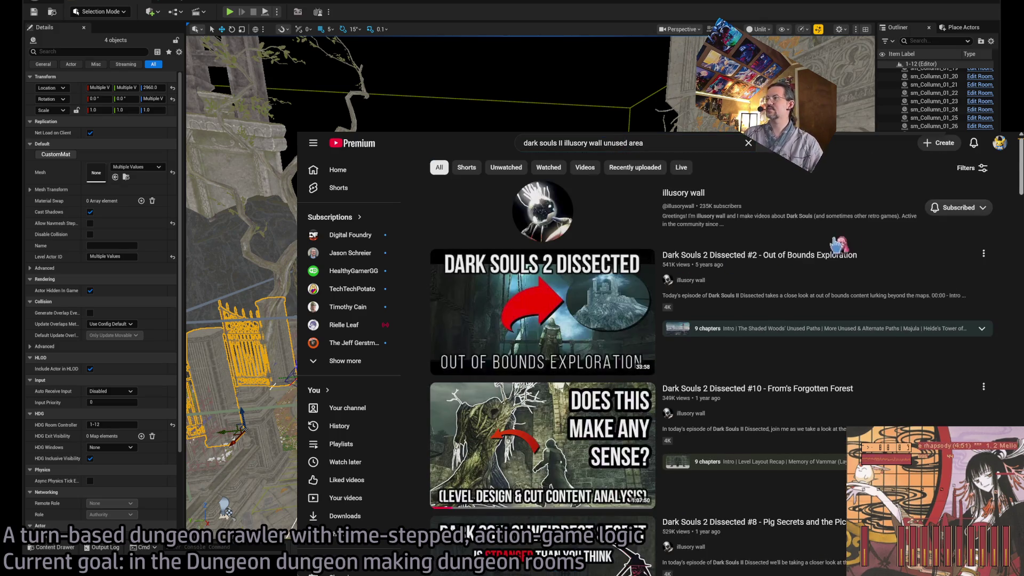
Step: Open the From's Forgotten Forest video from the results, then go back to the list
scroll(1011, 336, down, 1)
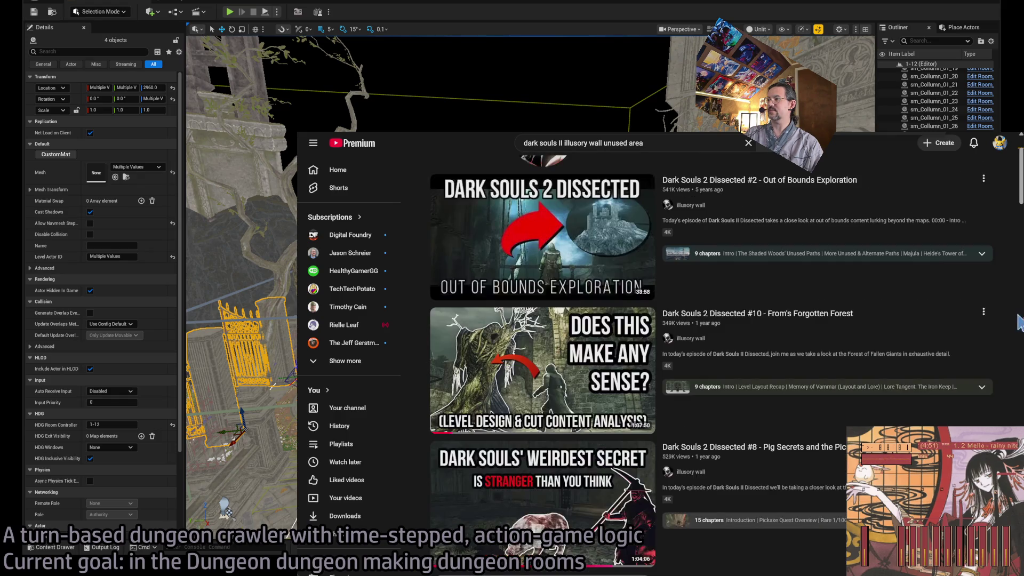
scroll(1010, 303, down, 6)
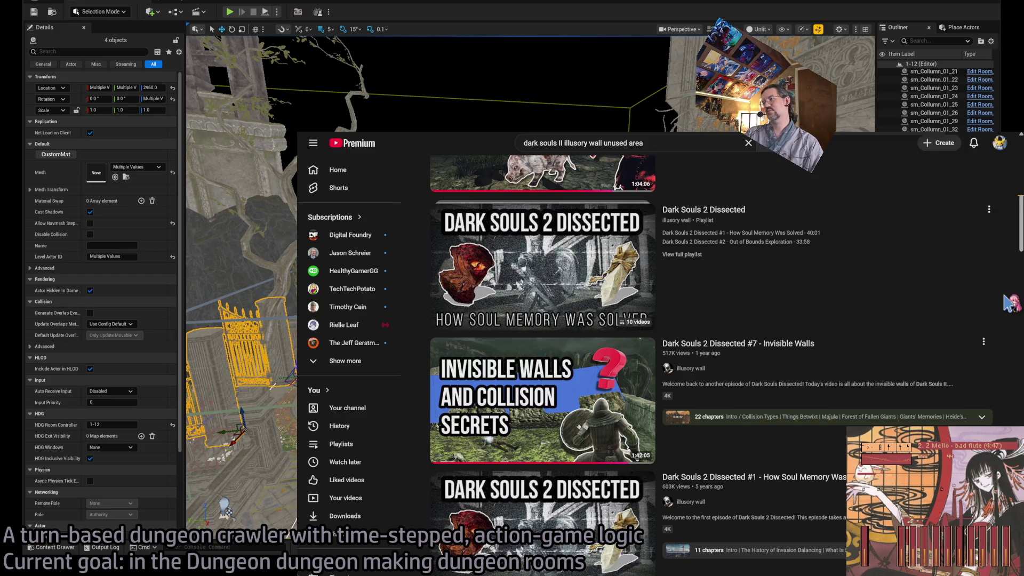
scroll(1012, 303, down, 6)
scroll(1011, 303, up, 8)
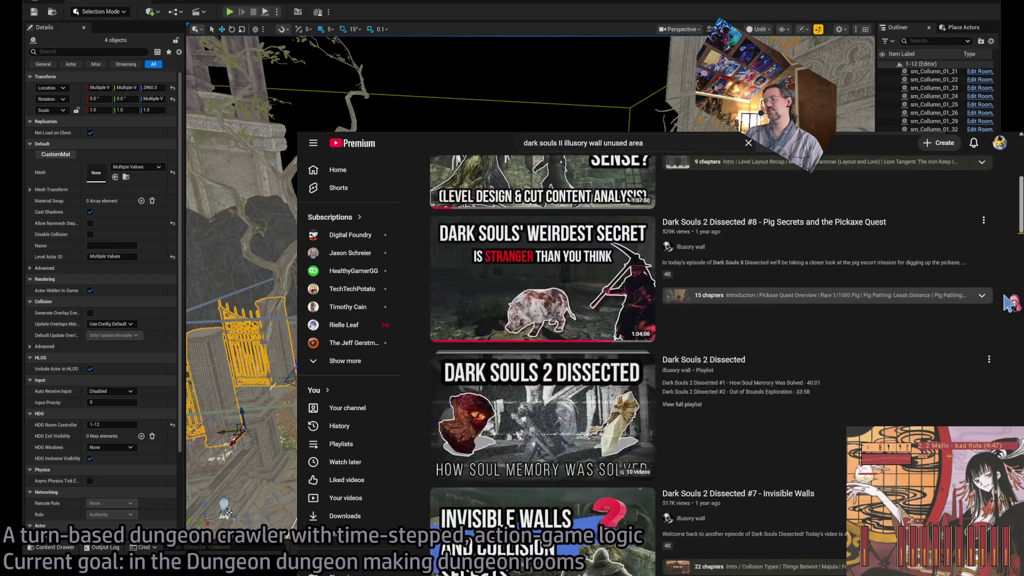
scroll(1010, 303, up, 3)
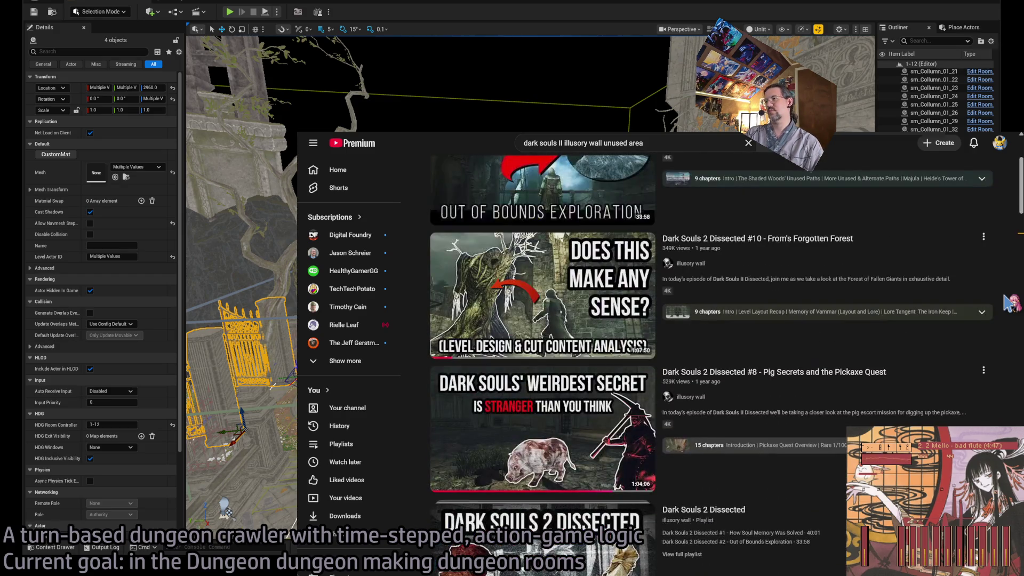
click(830, 264)
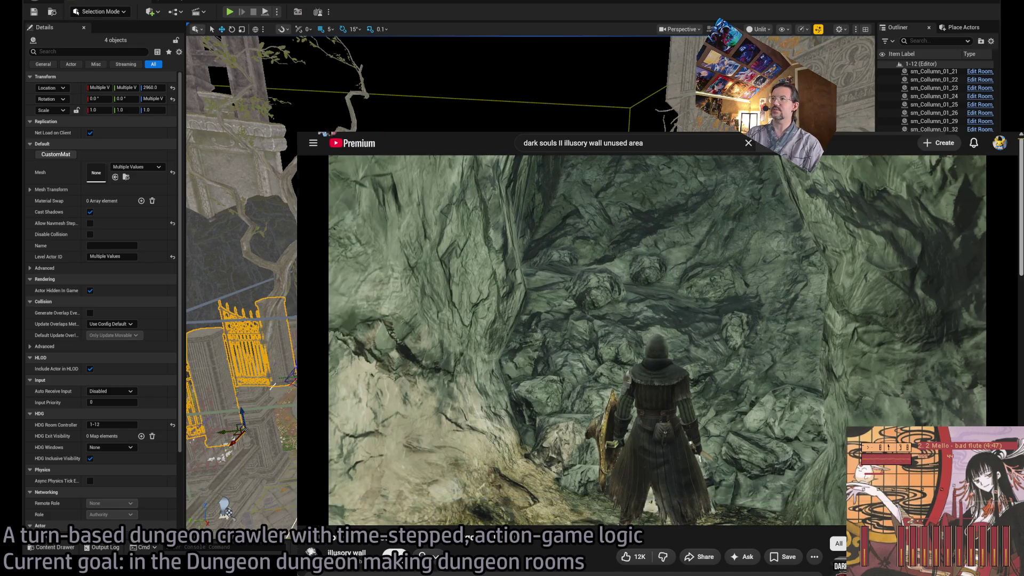
key(alt+Left)
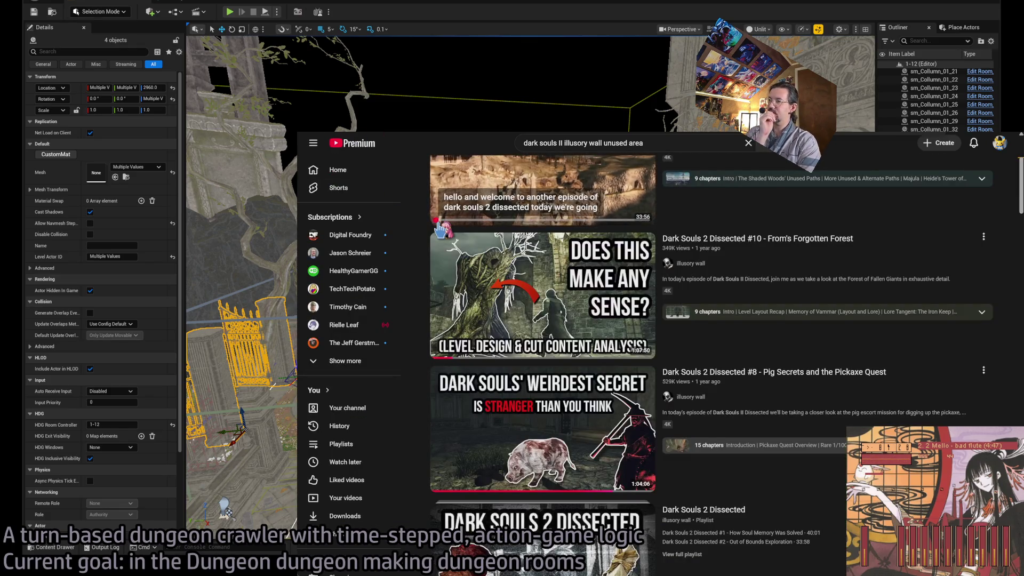
Step: Remove 'illusory wall' from the query to search 'dark souls II unused area'
click(570, 143)
drag(598, 143, 603, 143)
key(BackSpace)
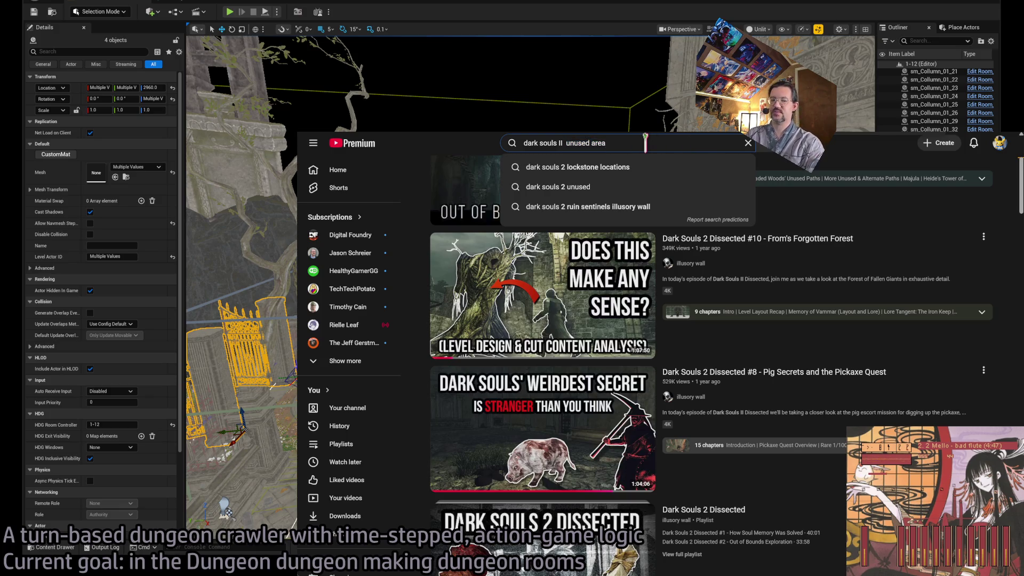
key(Return)
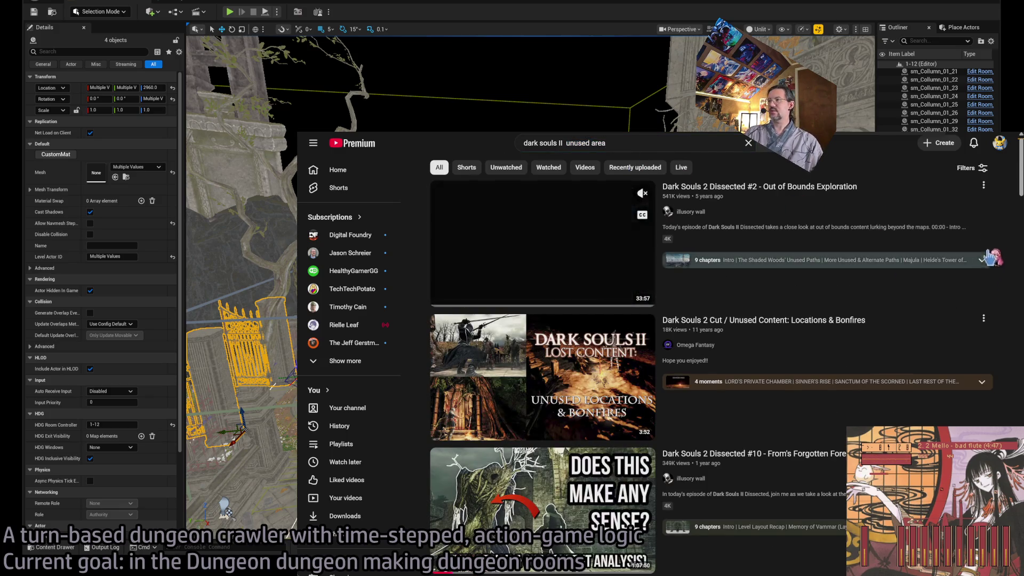
Step: Scroll through the results for cut and unused content videos
scroll(1010, 228, down, 3)
scroll(1010, 228, up, 3)
scroll(1009, 228, down, 4)
scroll(1009, 228, up, 4)
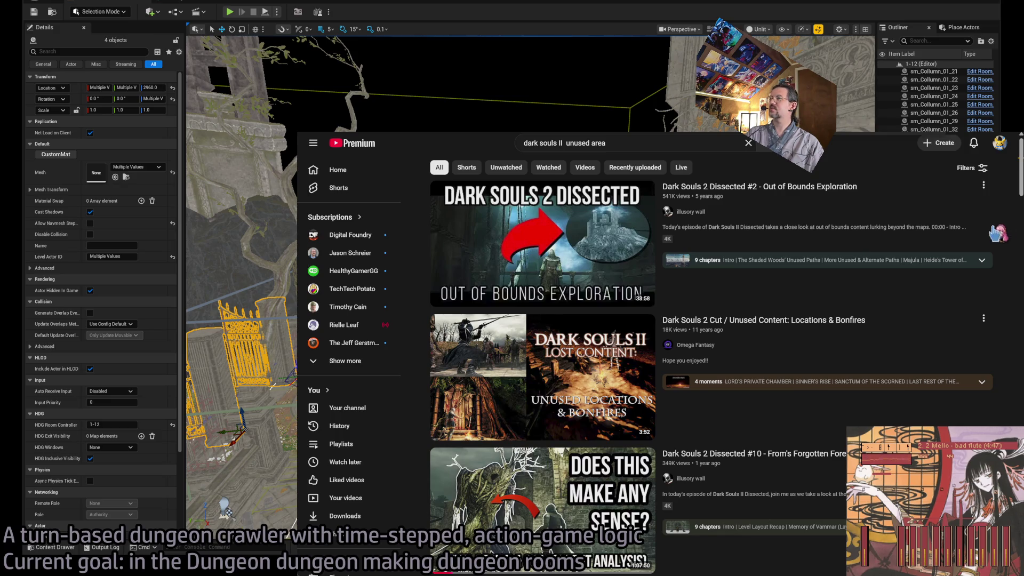
scroll(1011, 270, down, 1)
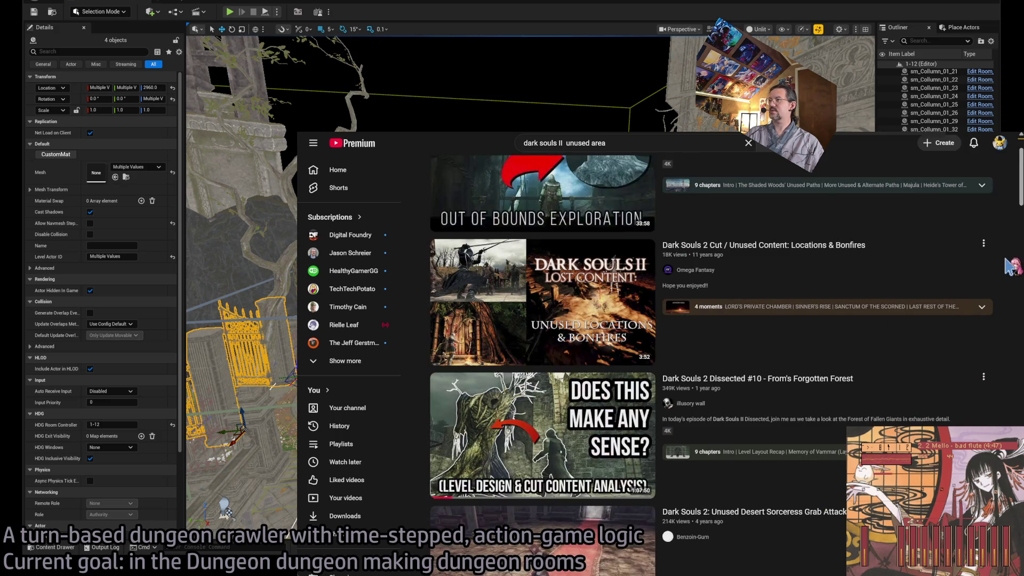
scroll(1009, 270, down, 1)
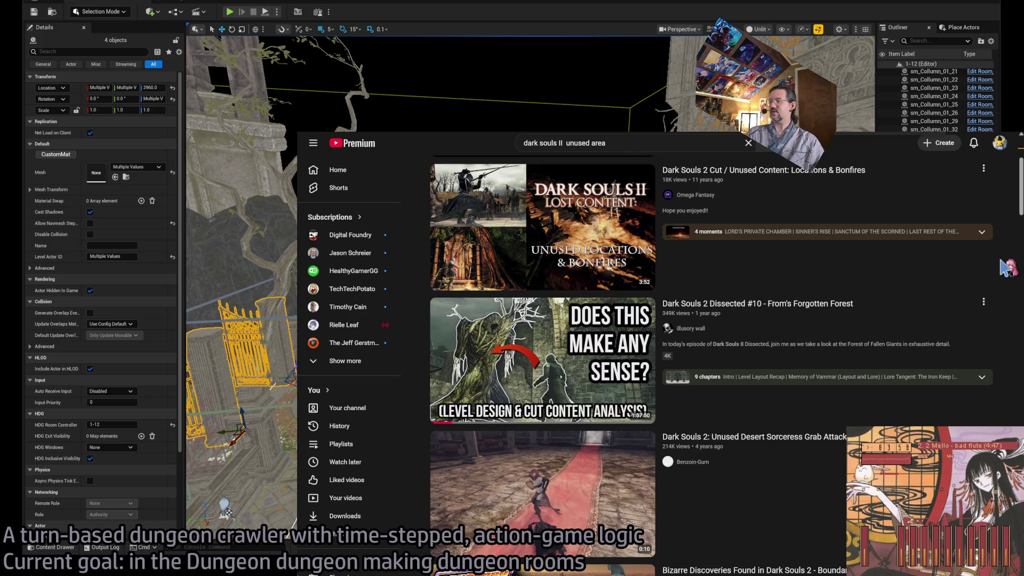
scroll(1007, 268, down, 15)
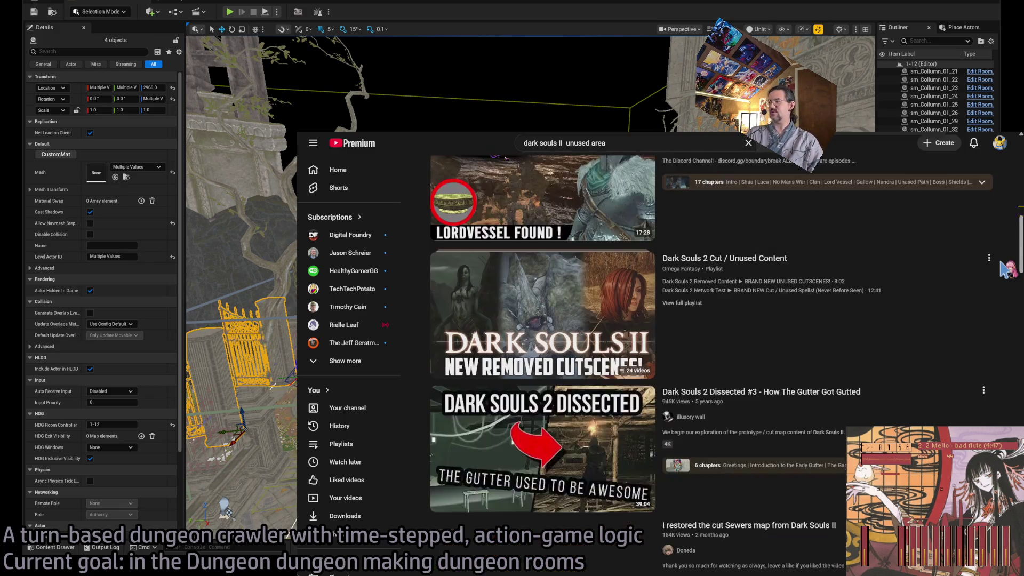
Step: Play the 'Dark Souls 2 Dissected #3' video from 5:04, the Early Gutter introduction
click(555, 362)
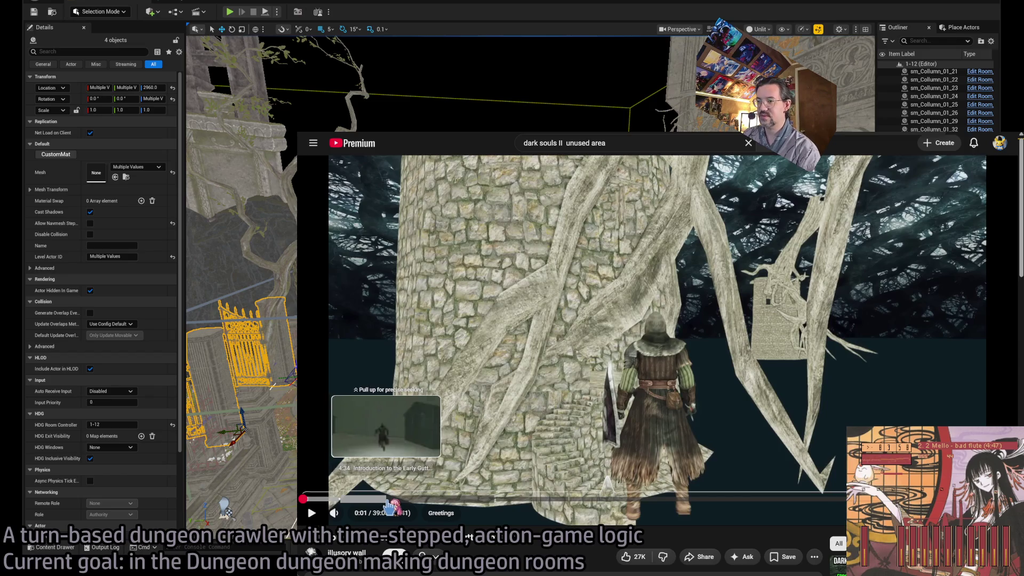
click(395, 500)
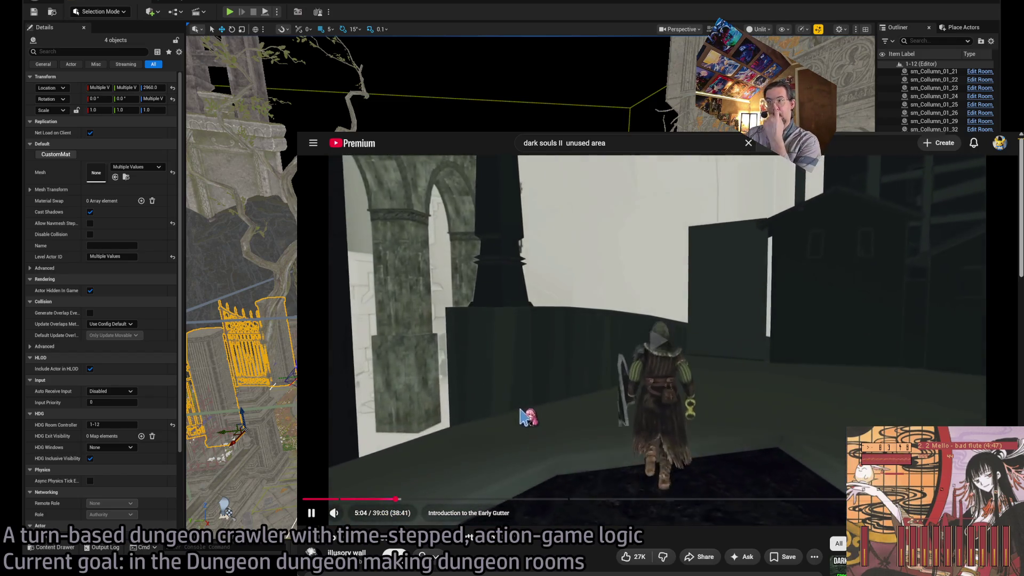
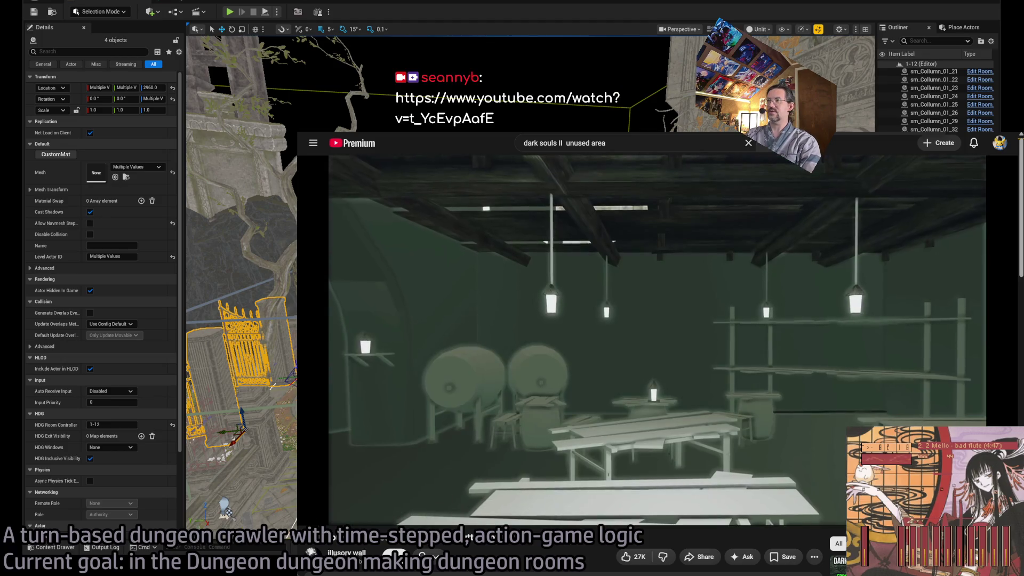
Step: Dismiss the covering video, then fly from the gilded gates through the ruined chapel's Exit doorway
key(alt+Tab)
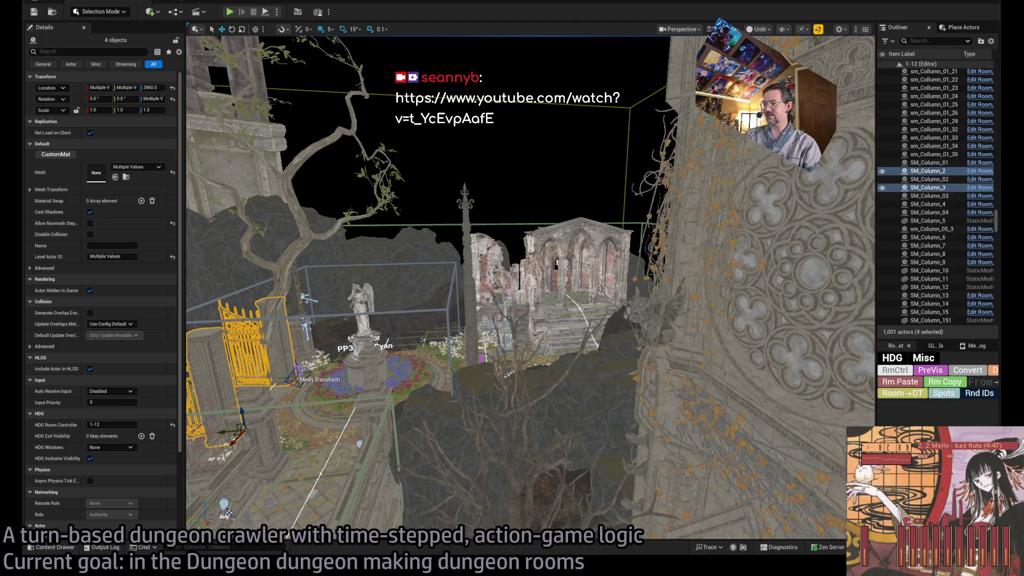
key(f)
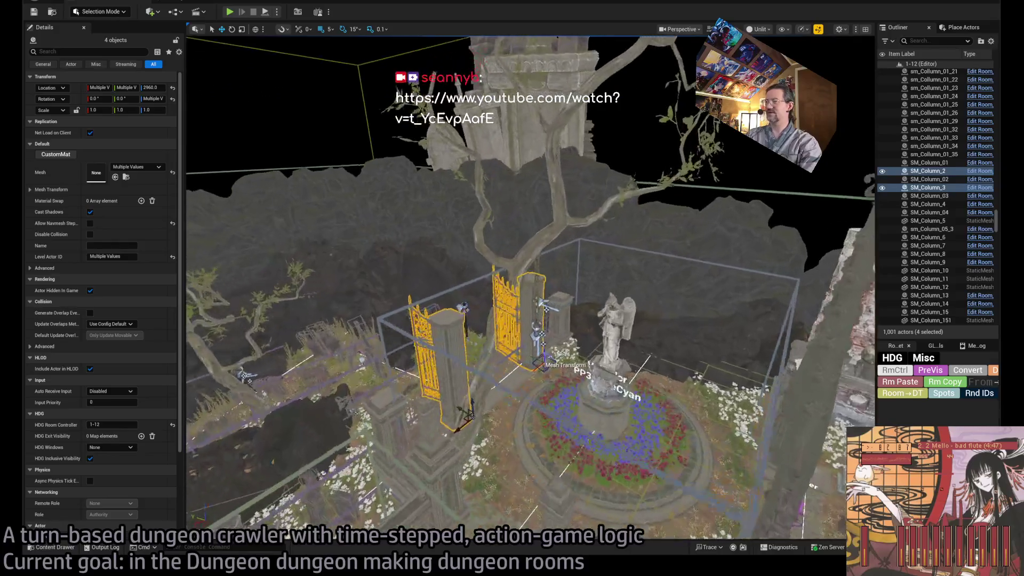
key(w)
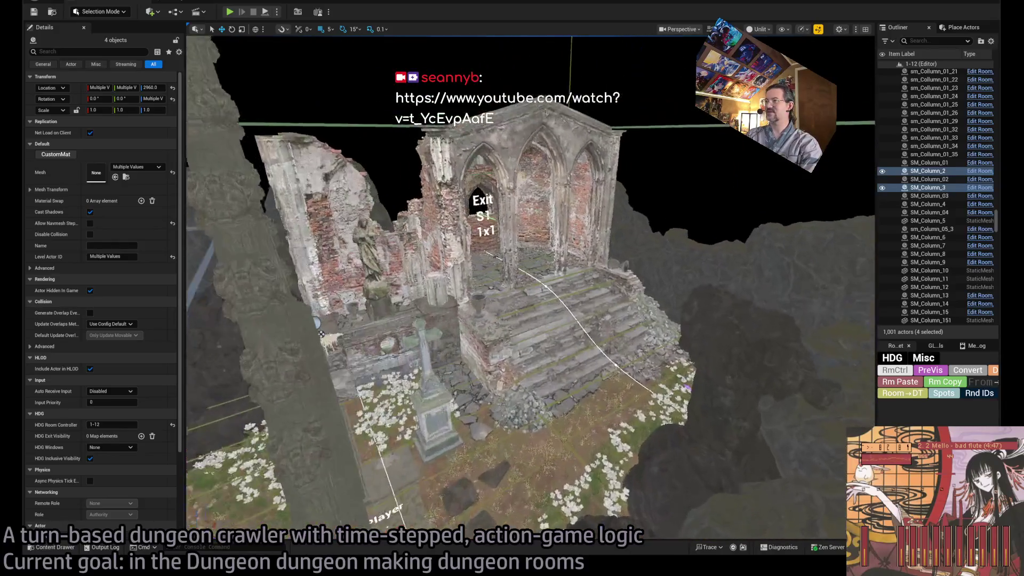
key(w)
key(w)
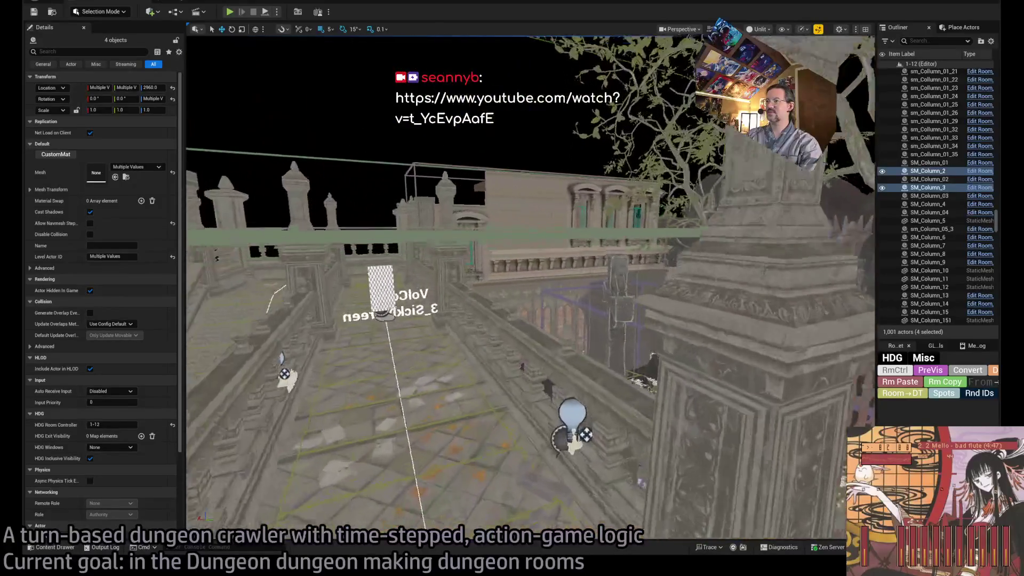
Step: Fly over the courtyard and stair walkway, then overlook the whole room from the opposite side
key(w)
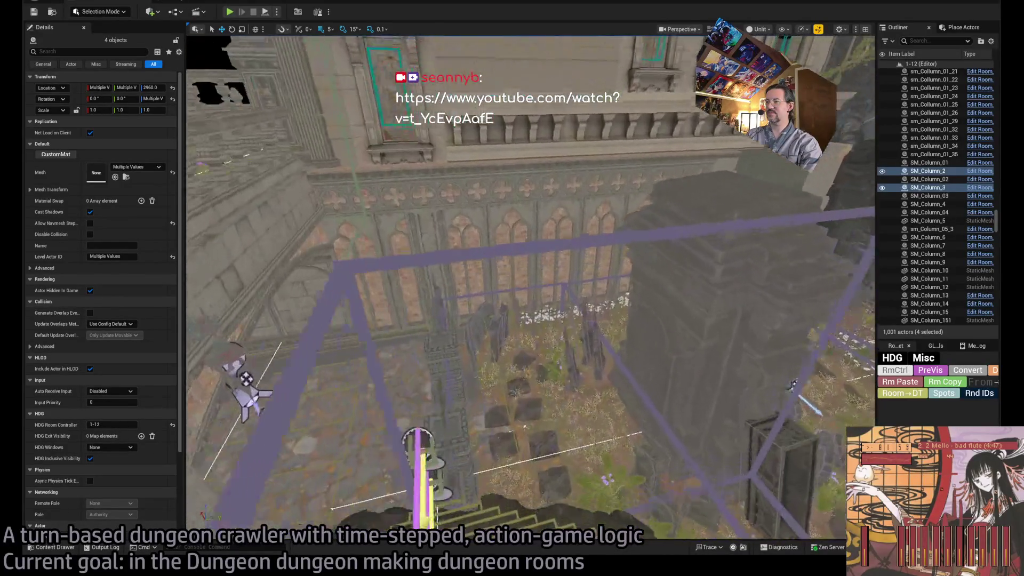
key(s)
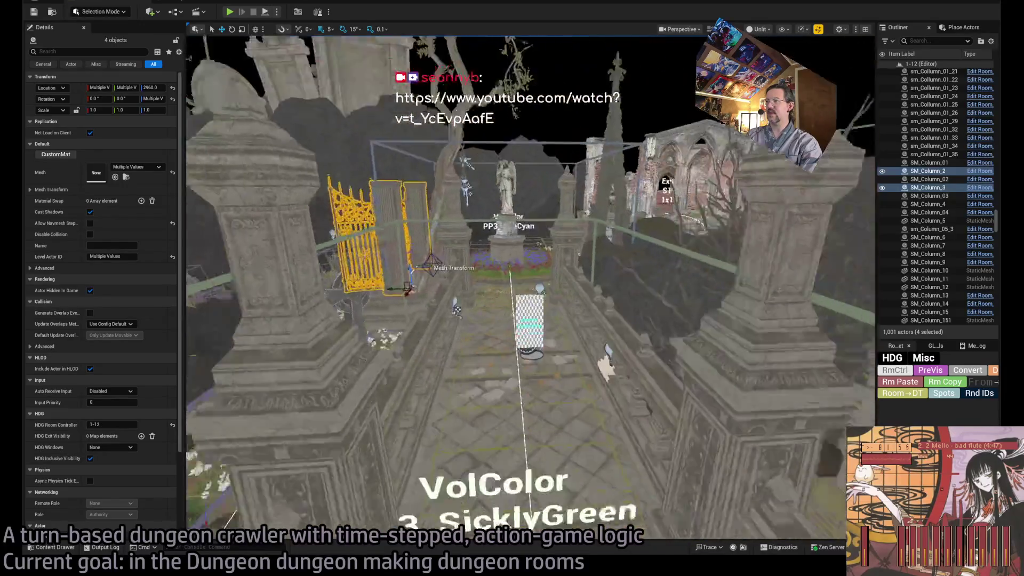
key(s)
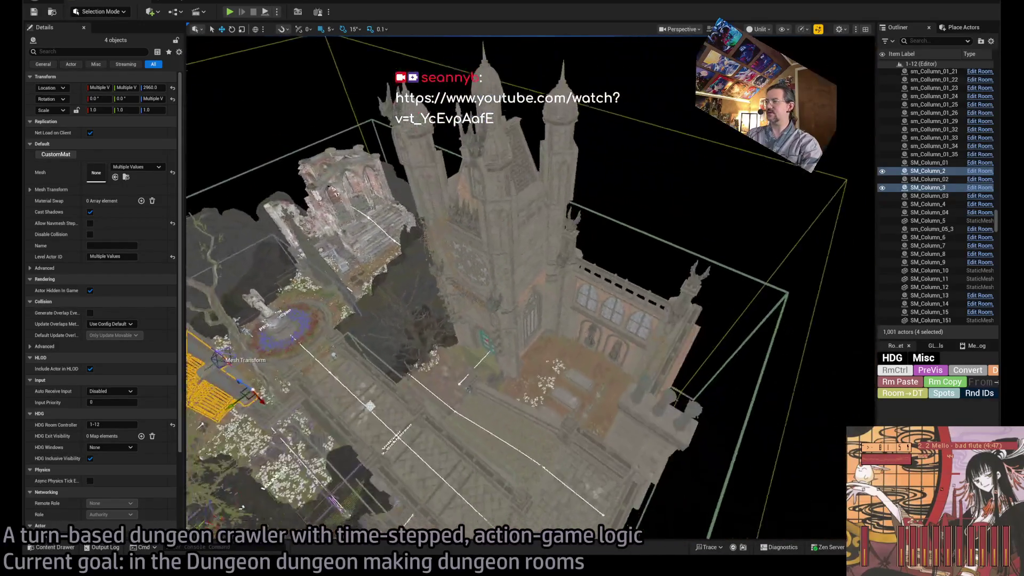
key(d)
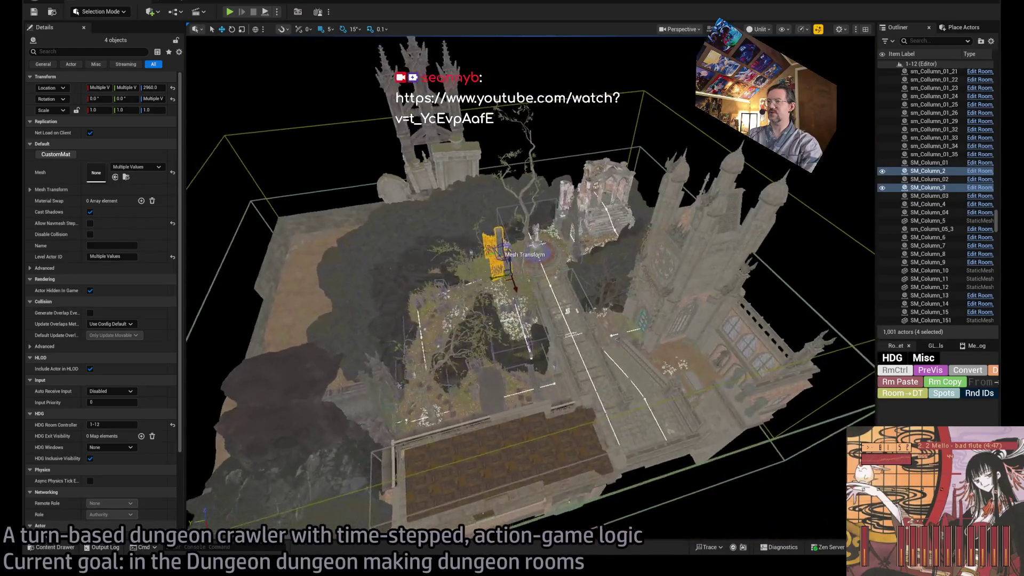
key(w)
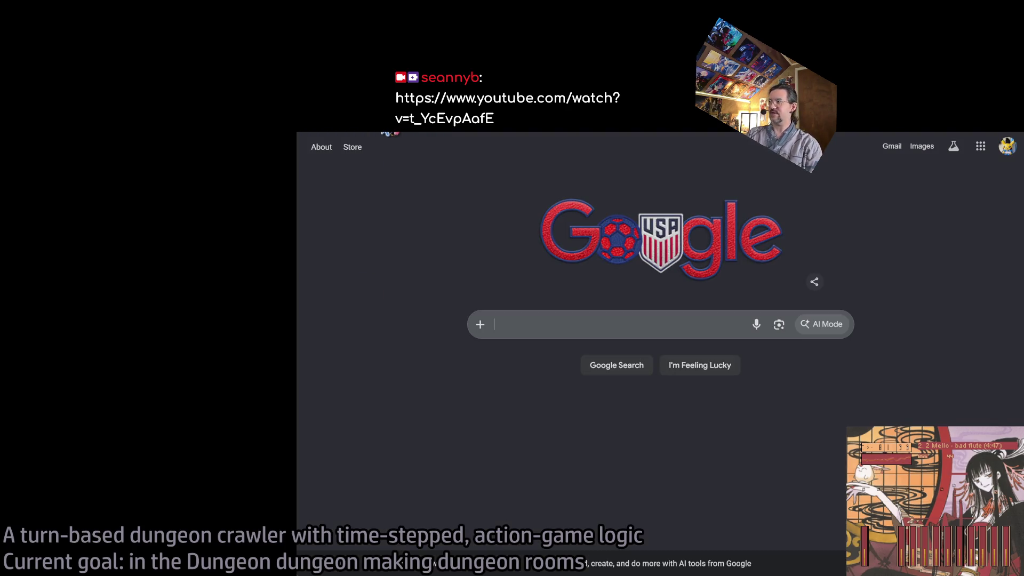
Step: Go to Twitch Following and list all followed channels that are live
click(390, 133)
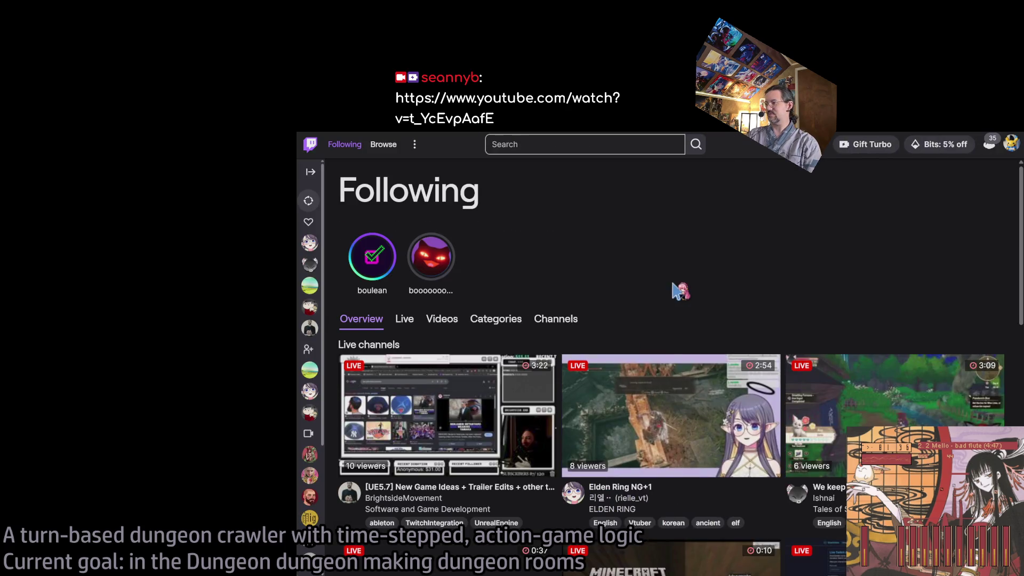
scroll(618, 310, down, 2)
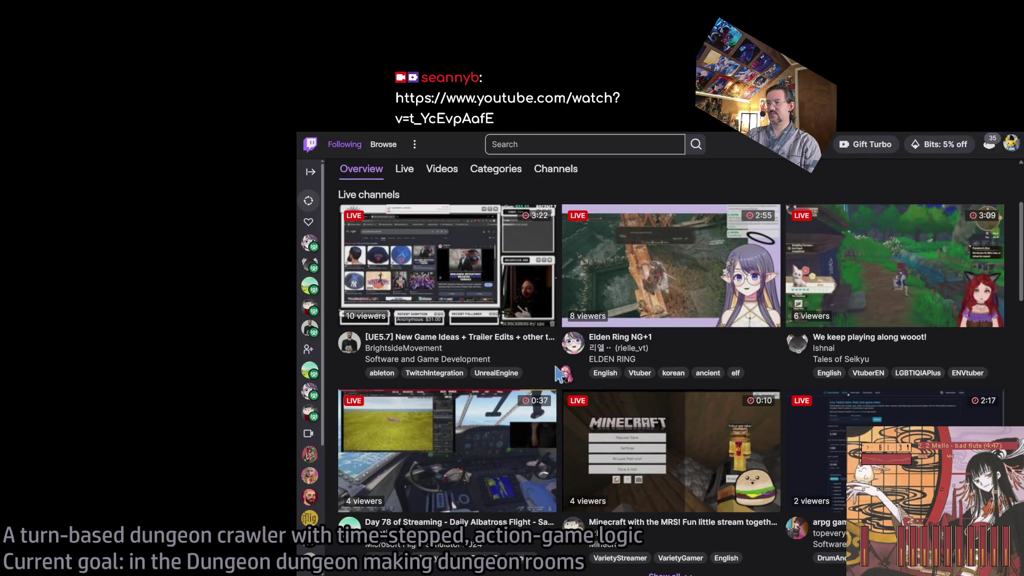
scroll(561, 372, down, 2)
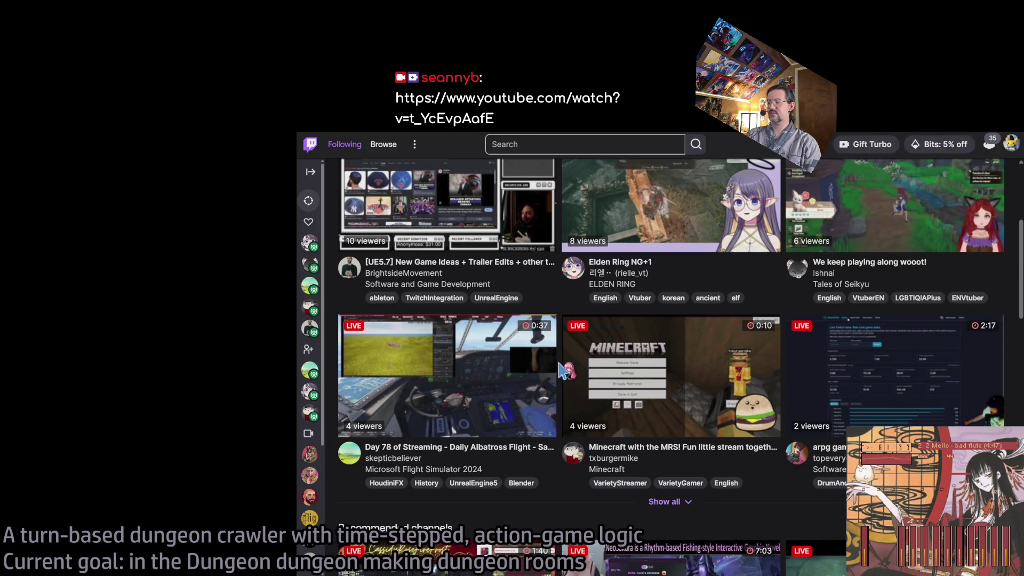
click(671, 504)
Step: Open the live stream '[UE5.7] New Game Ideas + Trailer Edits + other things'
scroll(570, 320, down, 6)
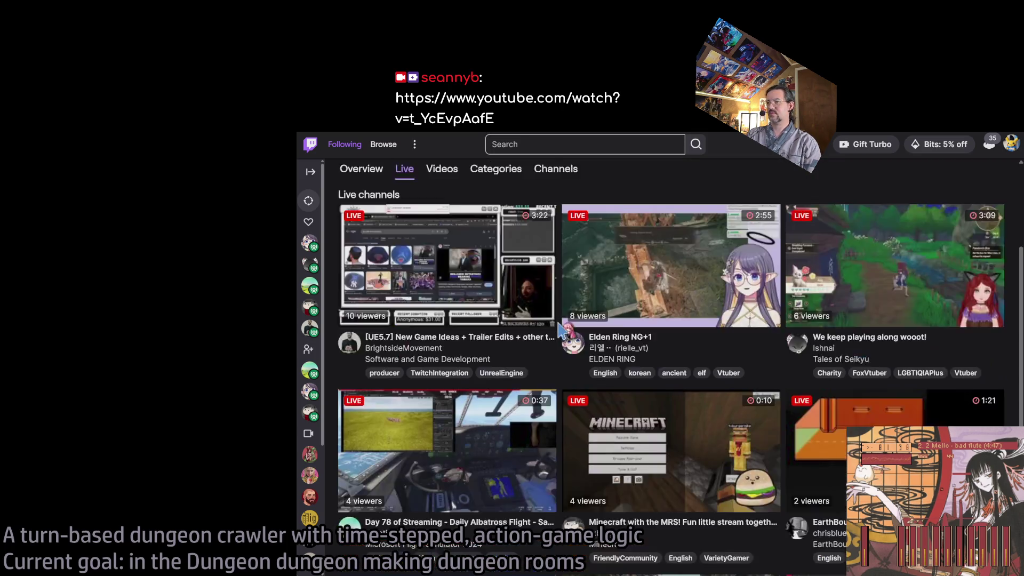
scroll(567, 318, down, 1)
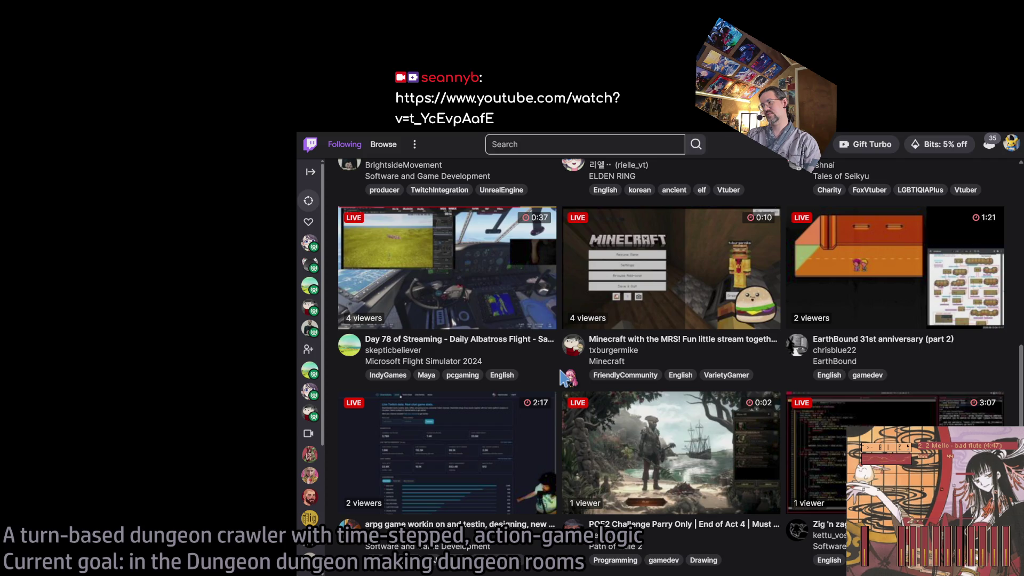
scroll(560, 376, up, 5)
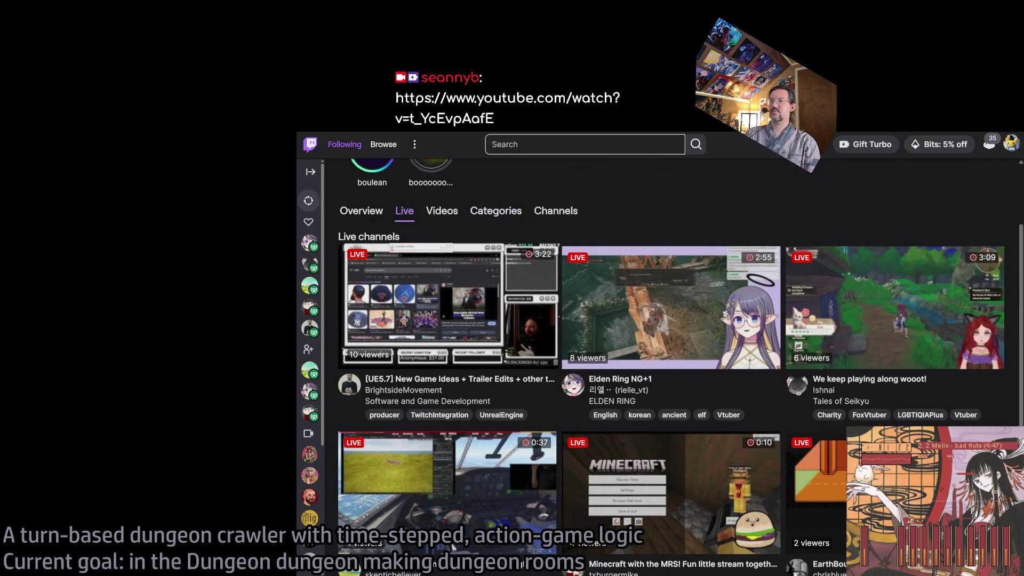
click(448, 307)
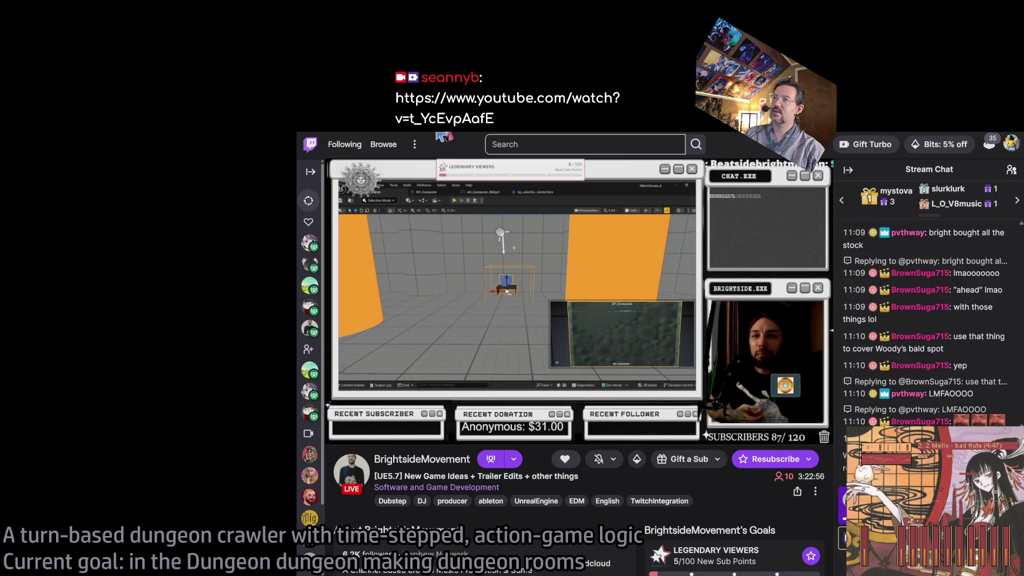
mouse_move(528, 139)
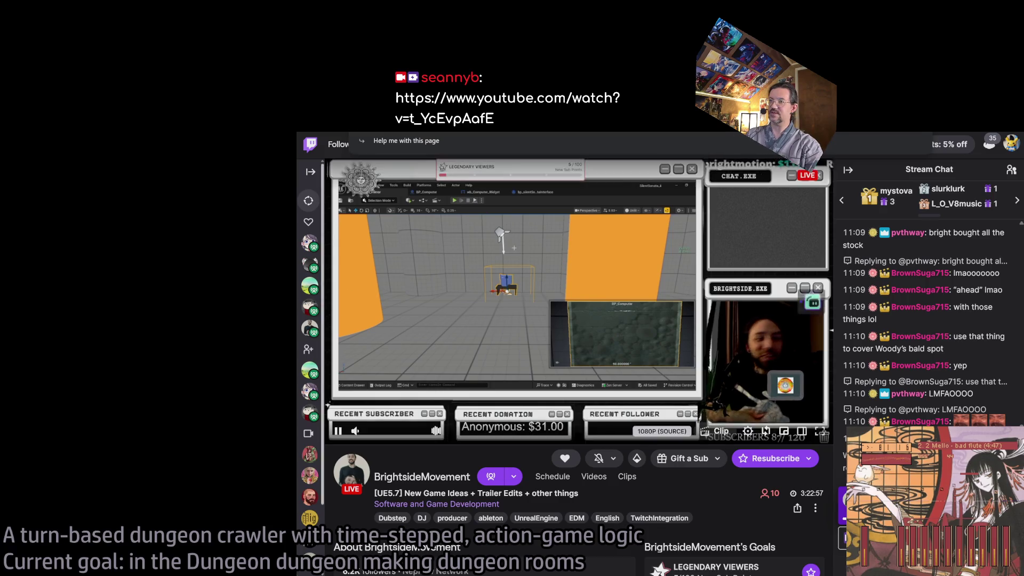